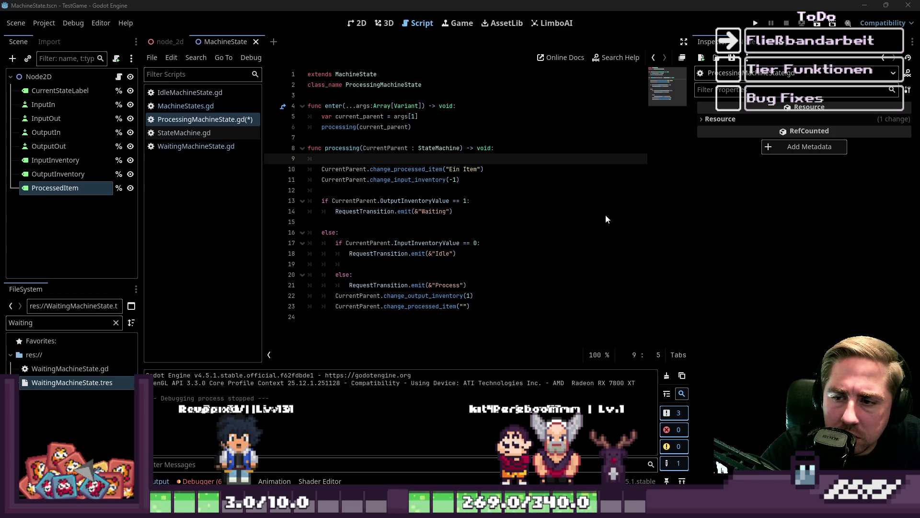
Switch to StateMachine.gd and scroll up to on_transition_requested, placing the caret on blank line 27
{"action": "left_click", "coordinate": [357, 23]}
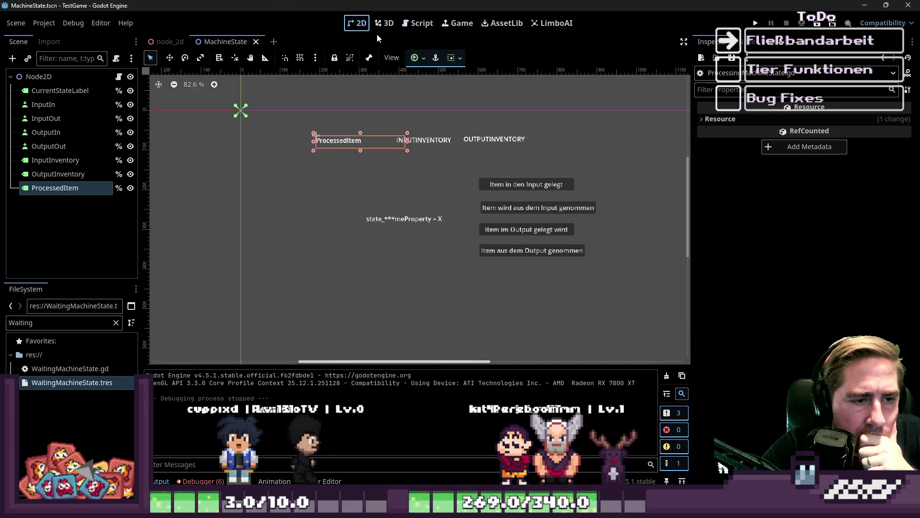
{"action": "left_click", "coordinate": [404, 26]}
{"action": "left_click", "coordinate": [398, 158]}
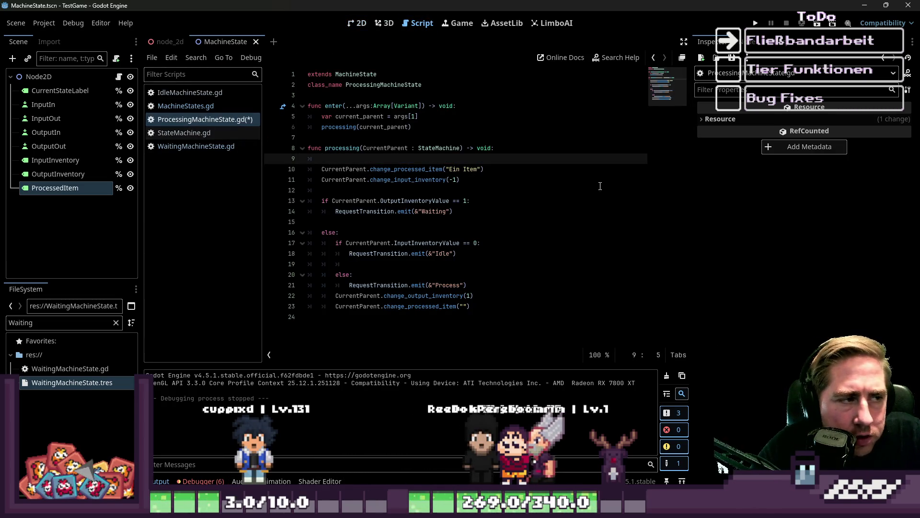
{"action": "left_click", "coordinate": [194, 133]}
{"action": "left_click", "coordinate": [345, 252]}
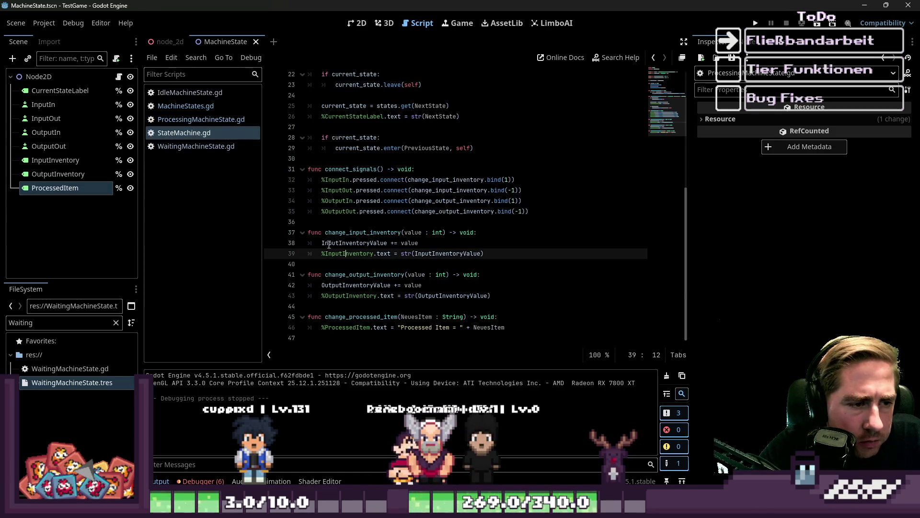
{"action": "scroll", "coordinate": [326, 235], "scroll_direction": "up", "scroll_amount": 3}
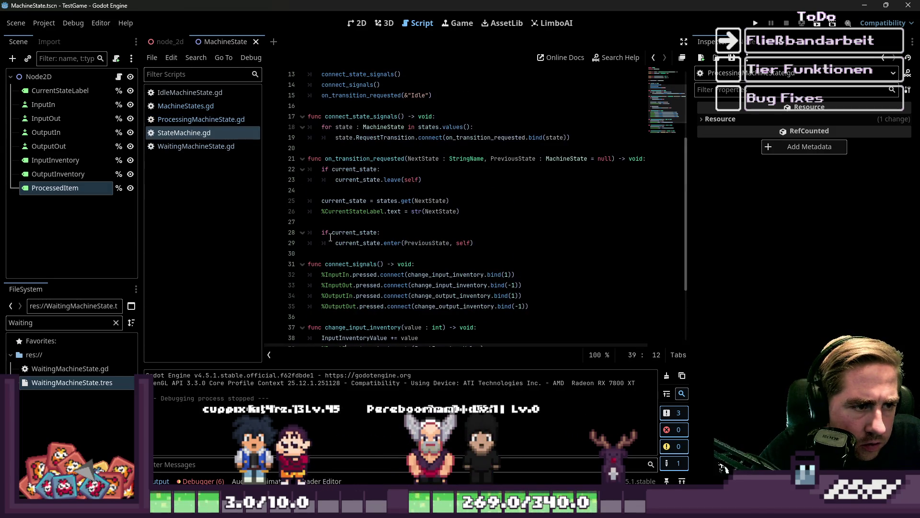
{"action": "left_click", "coordinate": [403, 221]}
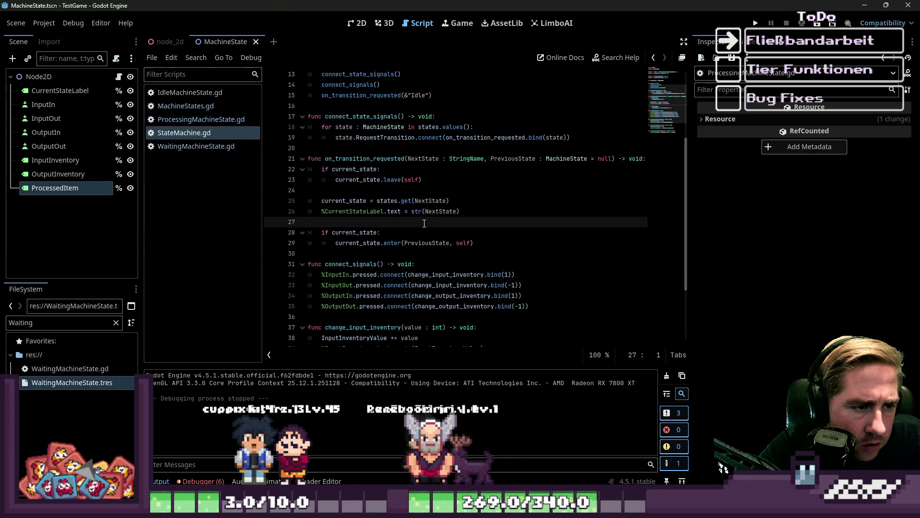
Open a new blank line directly above the 'if current_state:' block
{"action": "left_click", "coordinate": [504, 252]}
{"action": "key", "text": "Up"}
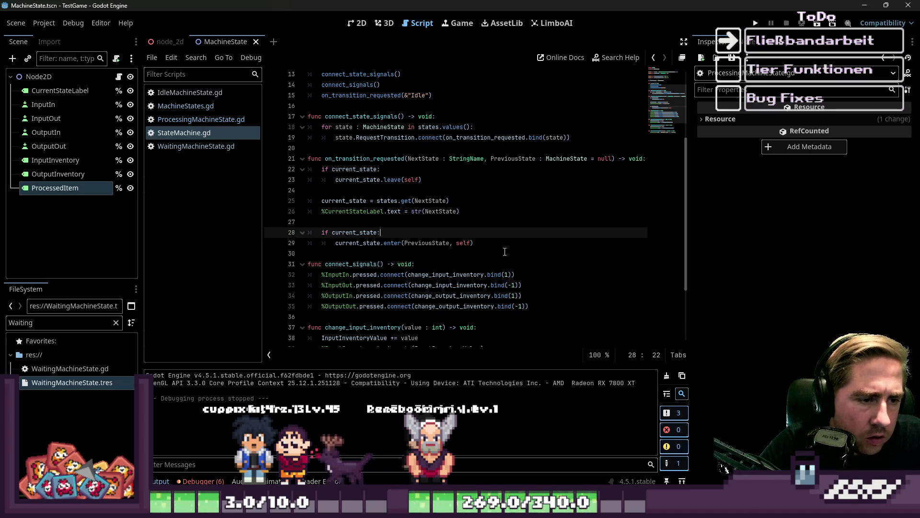
{"action": "key", "text": "Up"}
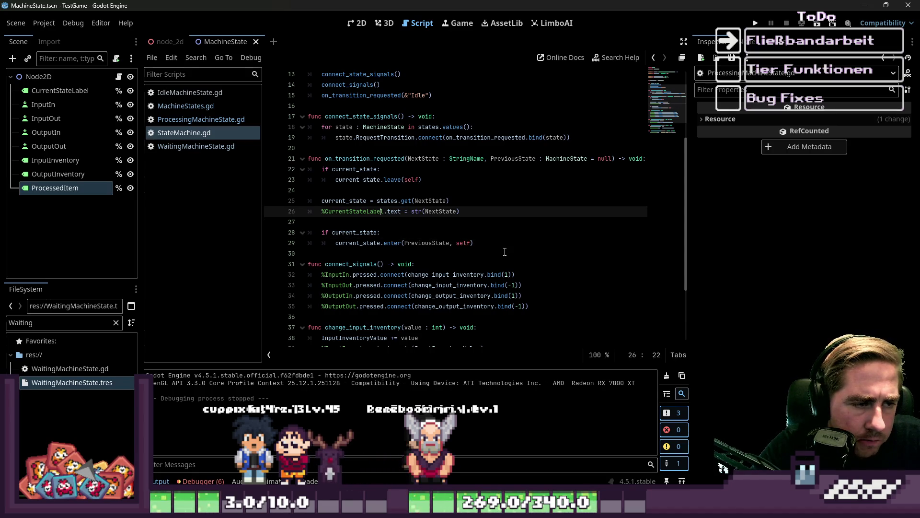
{"action": "key", "text": "Return"}
{"action": "key", "text": "Up"}
{"action": "key", "text": "Return"}
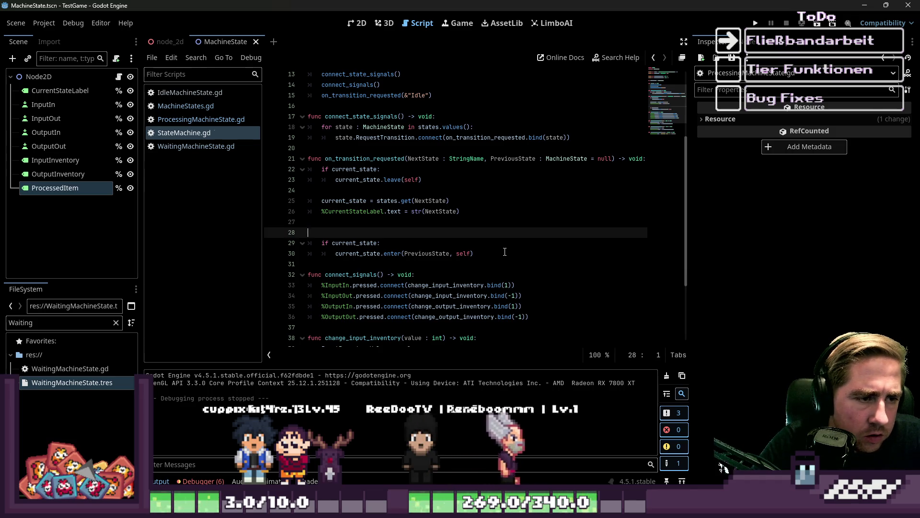
{"action": "key", "text": "Down"}
{"action": "key", "text": "Up"}
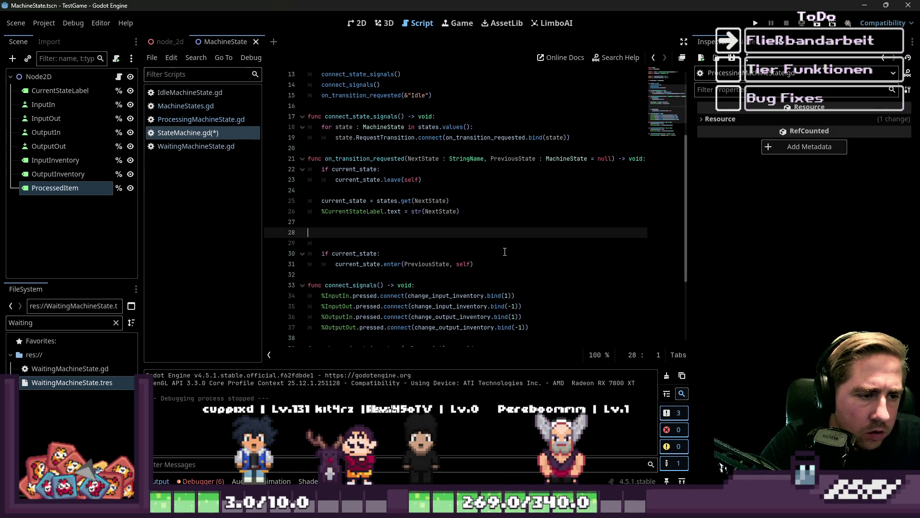
{"action": "key", "text": "ctrl+z"}
{"action": "key", "text": "ctrl+z"}
{"action": "key", "text": "Down"}
{"action": "key", "text": "Down"}
{"action": "key", "text": "Up"}
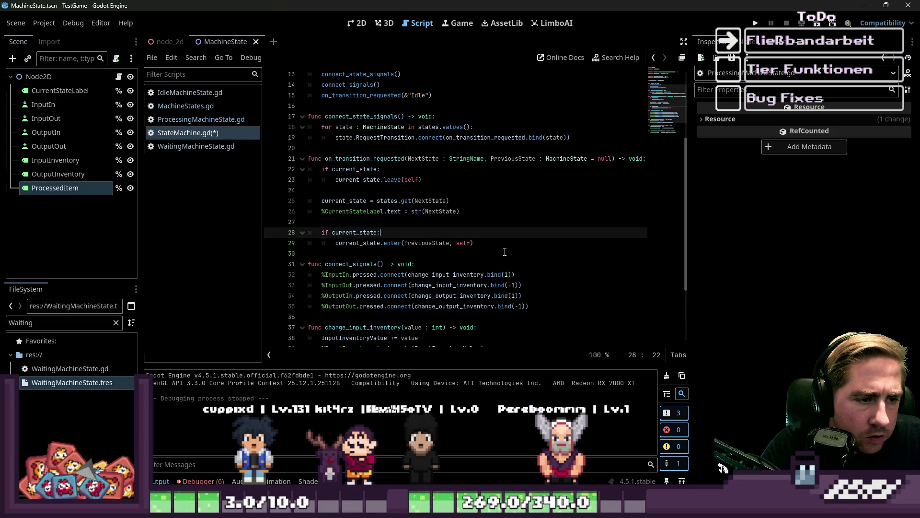
{"action": "key", "text": "Up"}
{"action": "key", "text": "Return"}
{"action": "key", "text": "Return"}
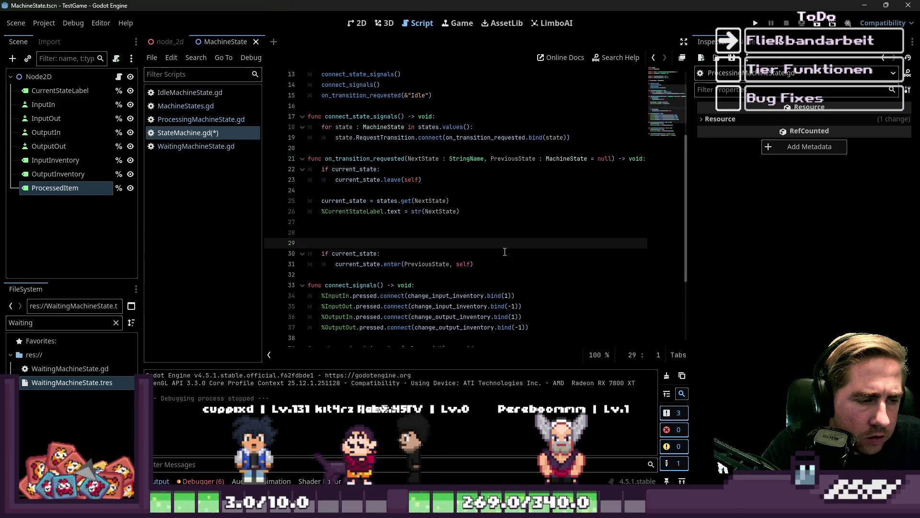
{"action": "key", "text": "Up"}
Write the condition 'if current_state == &"Processing":' on the new line
{"action": "type", "text": "if curre"}
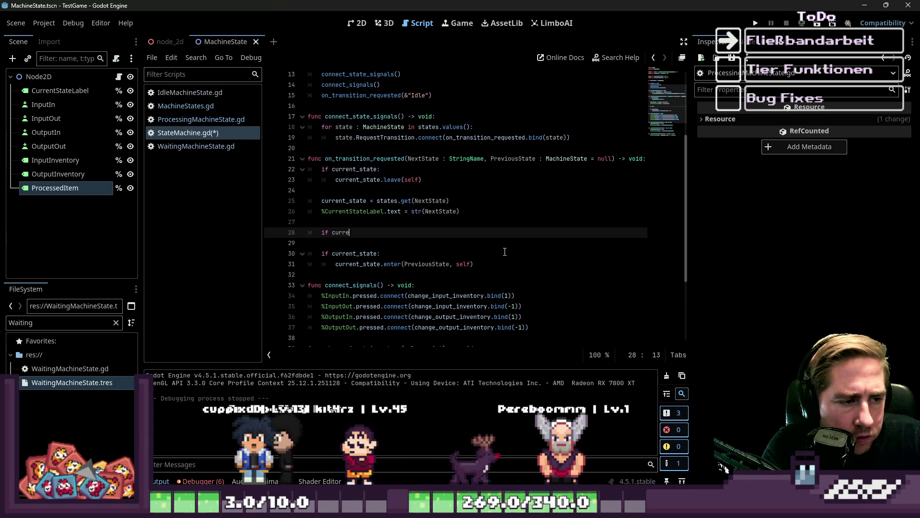
{"action": "type", "text": "nt_state == \""}
{"action": "key", "text": "Left"}
{"action": "type", "text": "&\""}
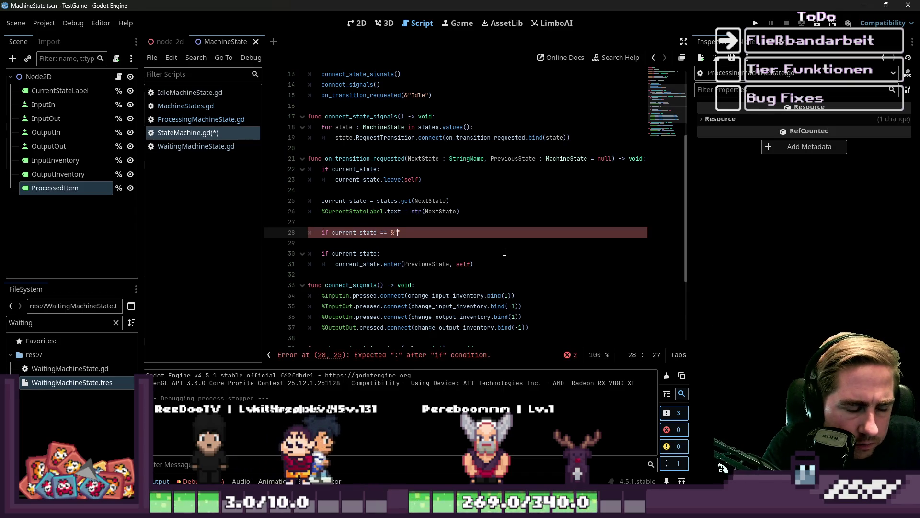
{"action": "type", "text": "Proc"}
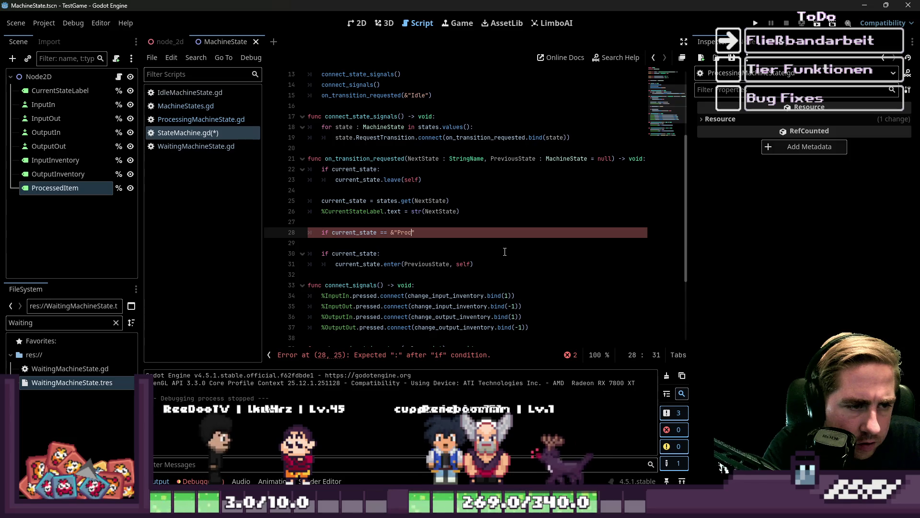
{"action": "type", "text": "essing\""}
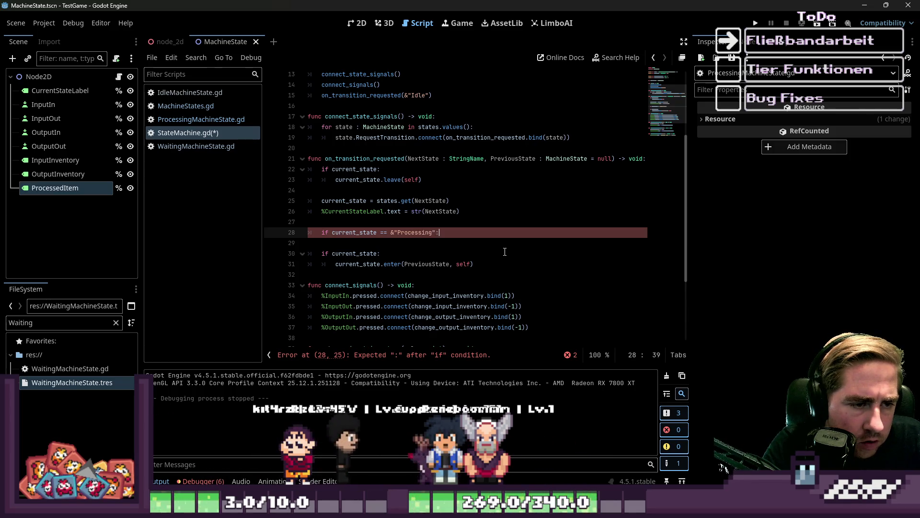
{"action": "type", "text": ":"}
{"action": "key", "text": "Return"}
Indent 'await get_tree().create_timer(1).timeout' beneath the new Processing check
{"action": "type", "text": "a"}
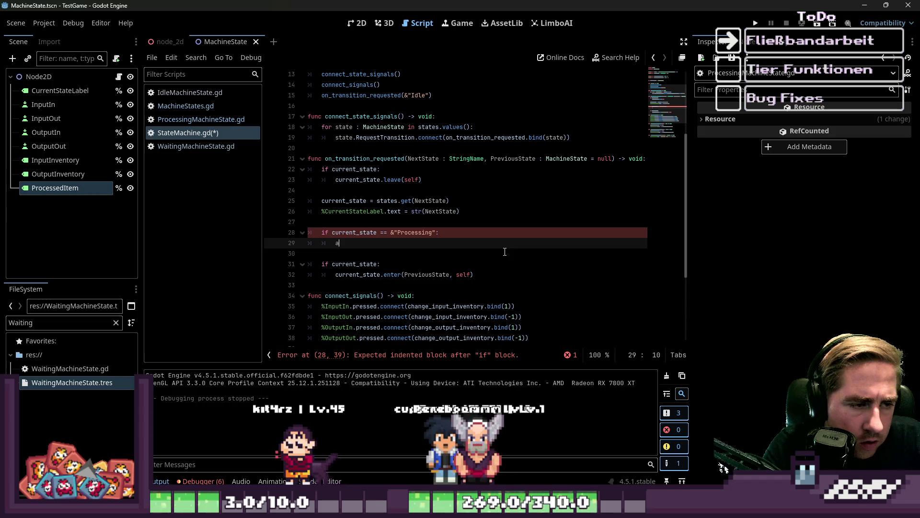
{"action": "type", "text": "wait cc"}
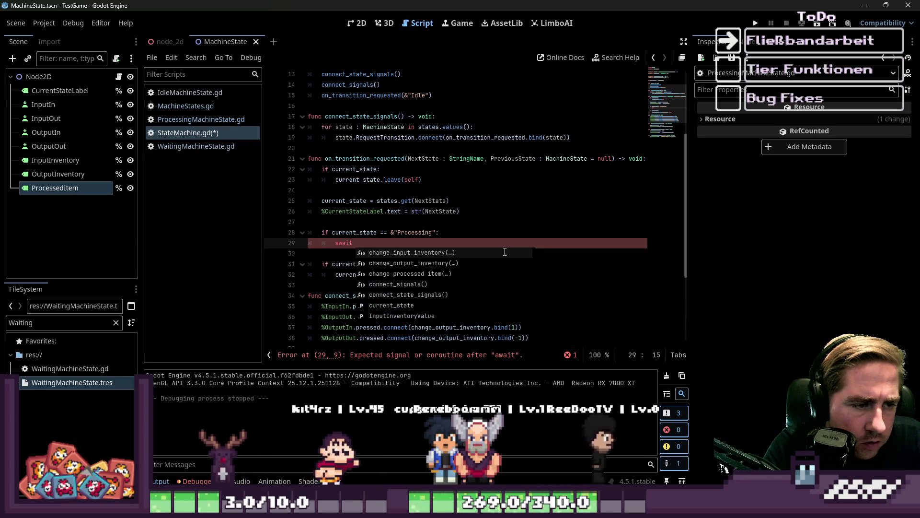
{"action": "key", "text": "BackSpace"}
{"action": "key", "text": "BackSpace"}
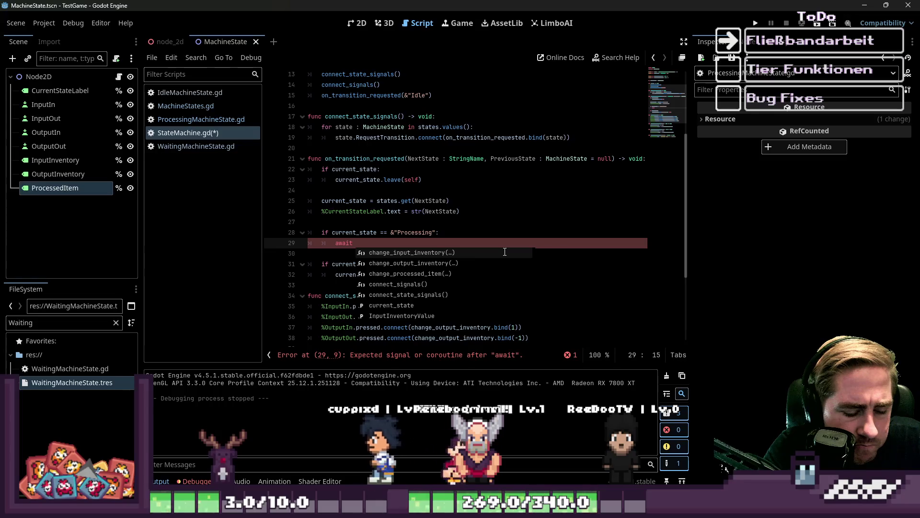
{"action": "type", "text": "get_tree()"}
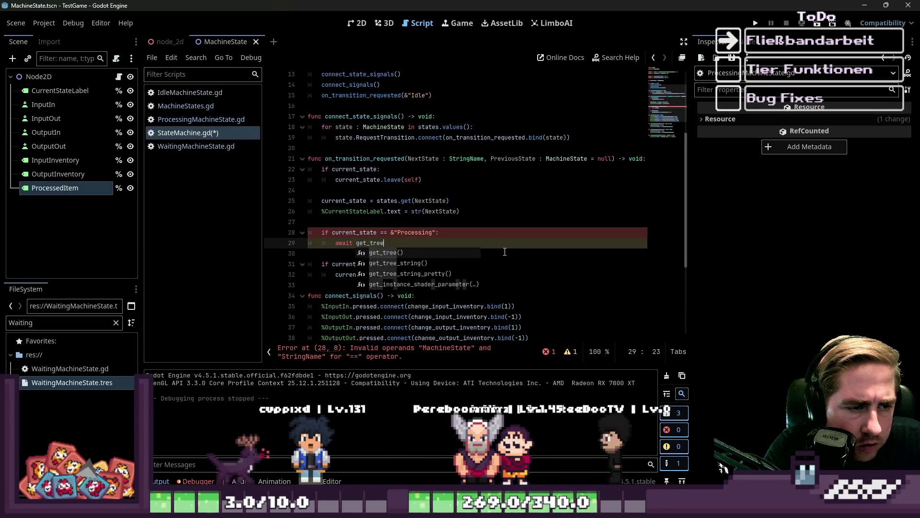
{"action": "key", "text": "Return"}
{"action": "type", "text": ".crea"}
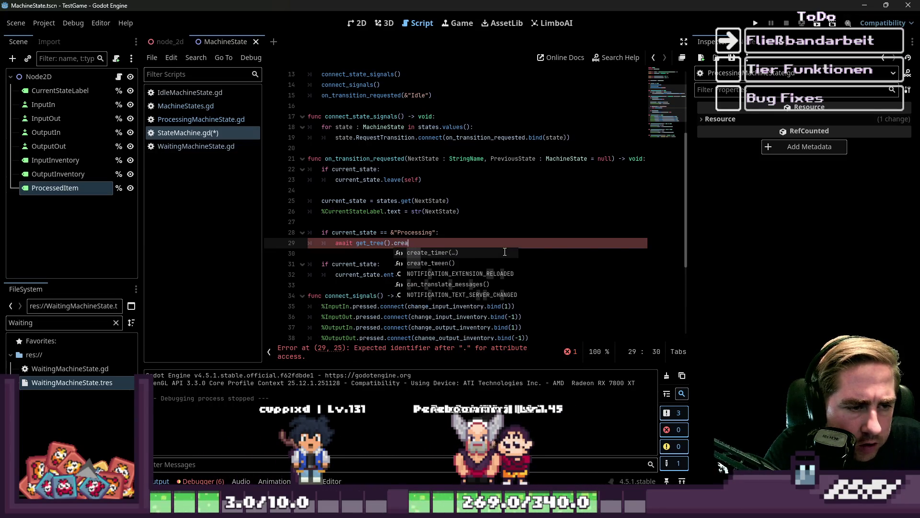
{"action": "key", "text": "Return"}
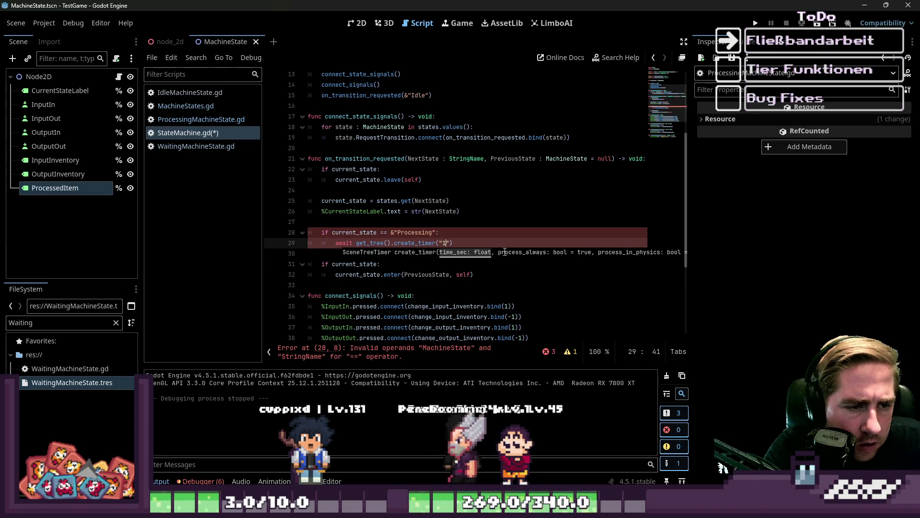
{"action": "key", "text": "BackSpace"}
{"action": "type", "text": "1)."}
{"action": "type", "text": "t"}
{"action": "key", "text": "Return"}
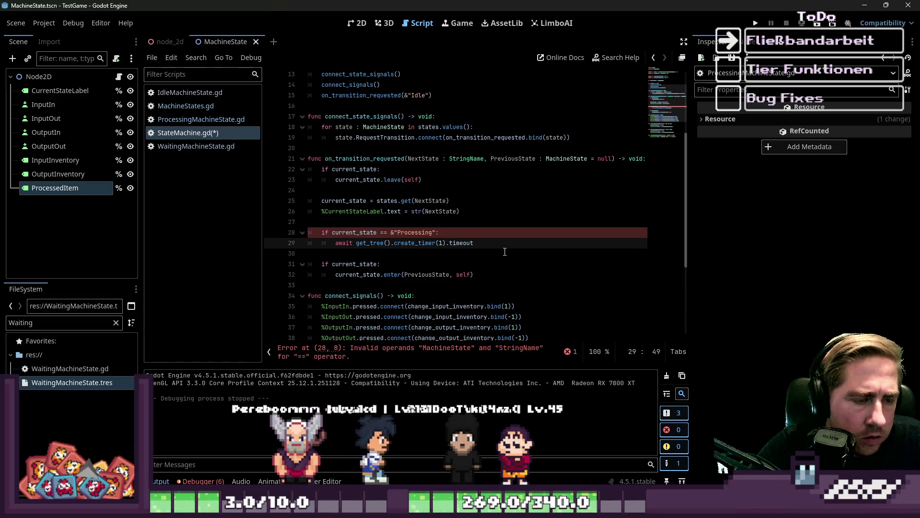
{"action": "left_click", "coordinate": [431, 211]}
{"action": "left_click", "coordinate": [430, 225]}
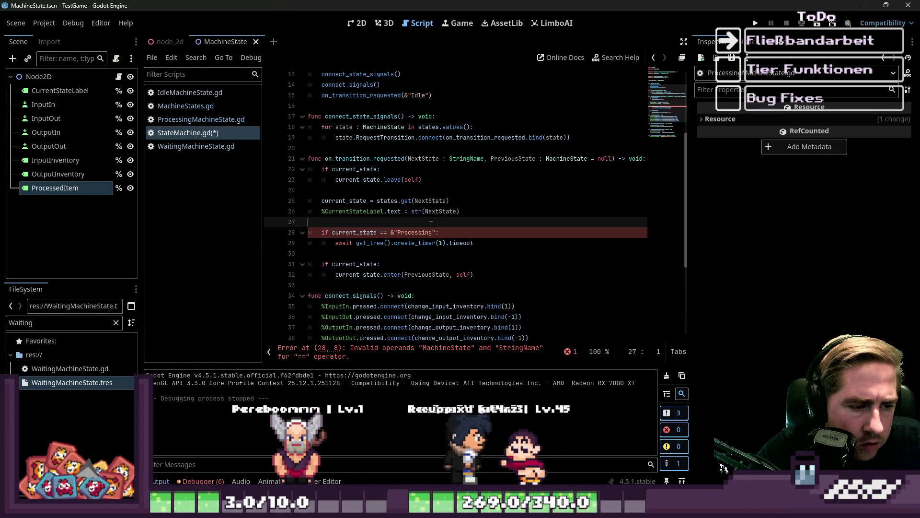
{"action": "left_click", "coordinate": [408, 249]}
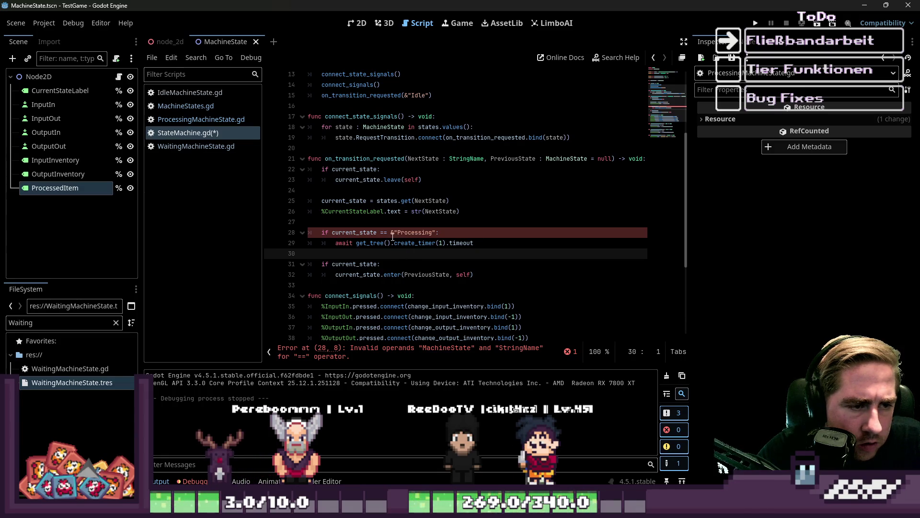
Replace &"Processing" on line 28 with ProcessingMachineState using autocomplete
{"action": "left_click", "coordinate": [391, 234]}
{"action": "key", "text": "Right"}
{"action": "key", "text": "Left"}
{"action": "key", "text": "Left"}
{"action": "key", "text": "Left"}
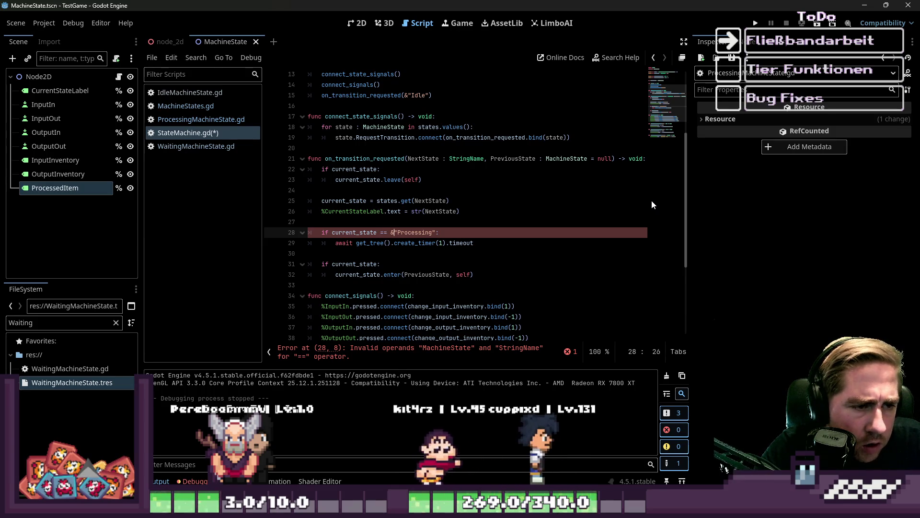
{"action": "key", "text": "Left"}
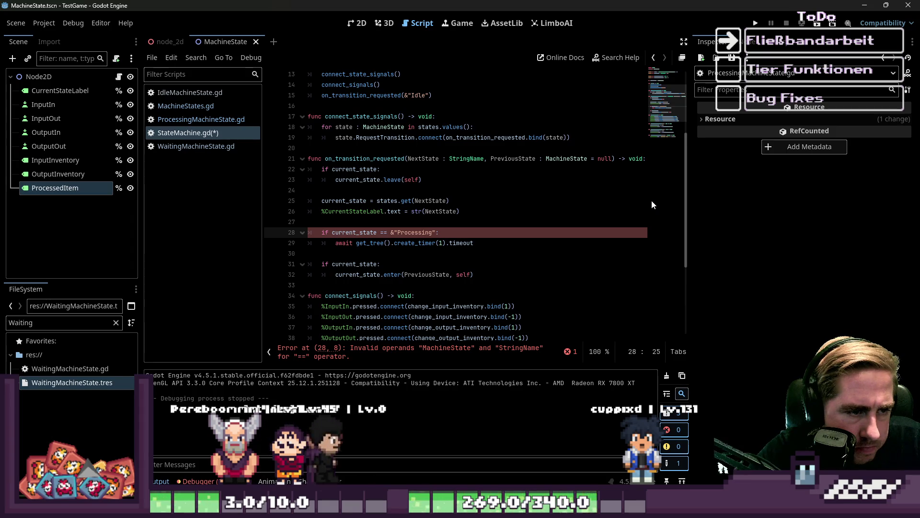
{"action": "key", "text": "ctrl+shift+Right"}
{"action": "key", "text": "ctrl+shift+Left"}
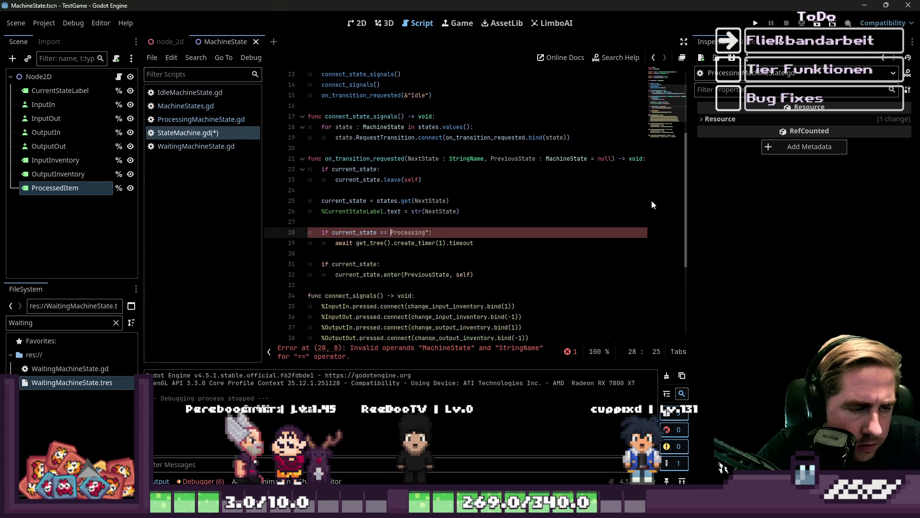
{"action": "key", "text": "BackSpace"}
{"action": "key", "text": "End"}
{"action": "key", "text": "Left"}
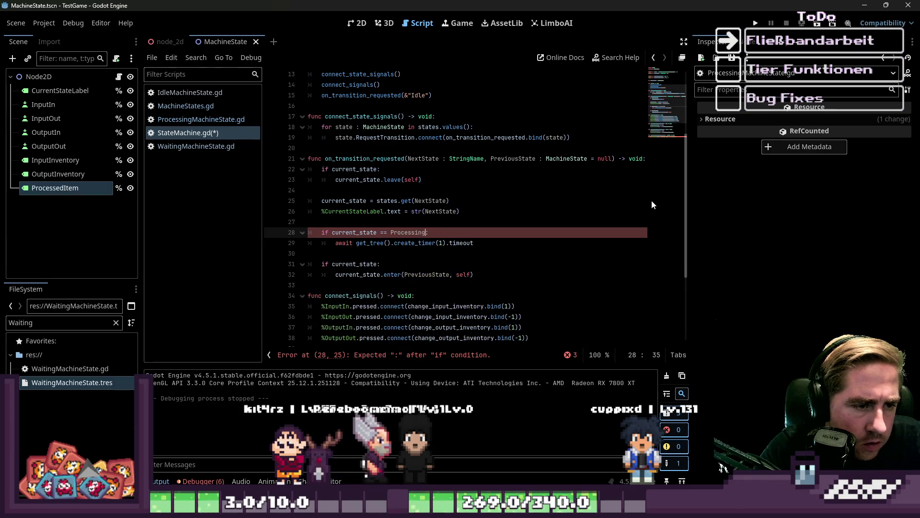
{"action": "key", "text": "BackSpace"}
{"action": "type", "text": "State"}
{"action": "key", "text": "BackSpace"}
{"action": "key", "text": "BackSpace"}
{"action": "key", "text": "BackSpace"}
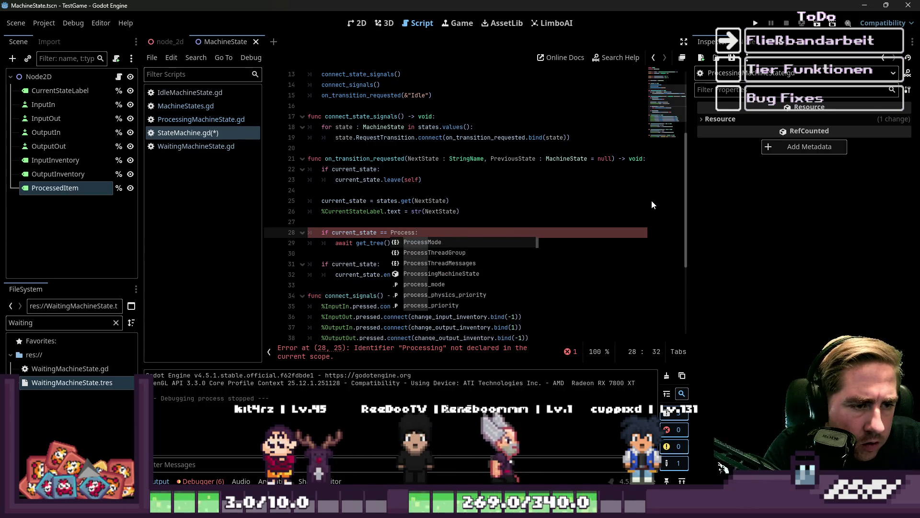
{"action": "type", "text": "rocessi"}
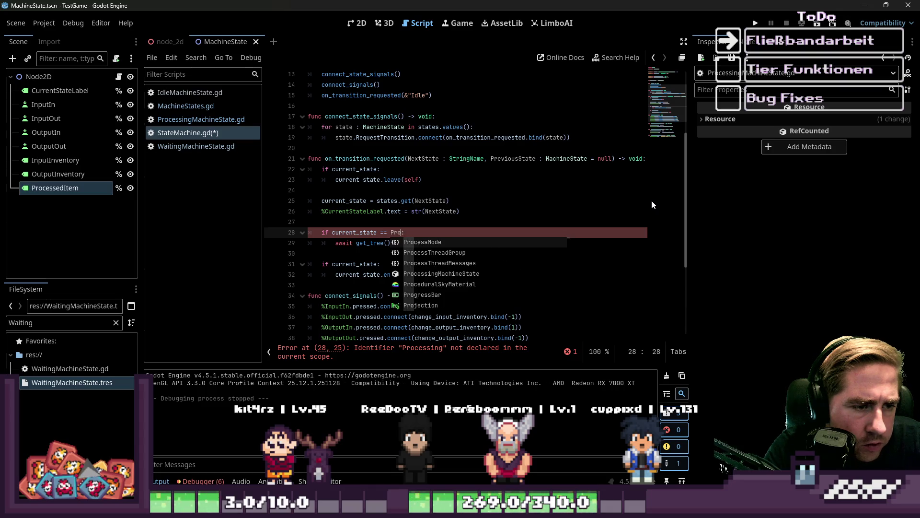
{"action": "key", "text": "Return"}
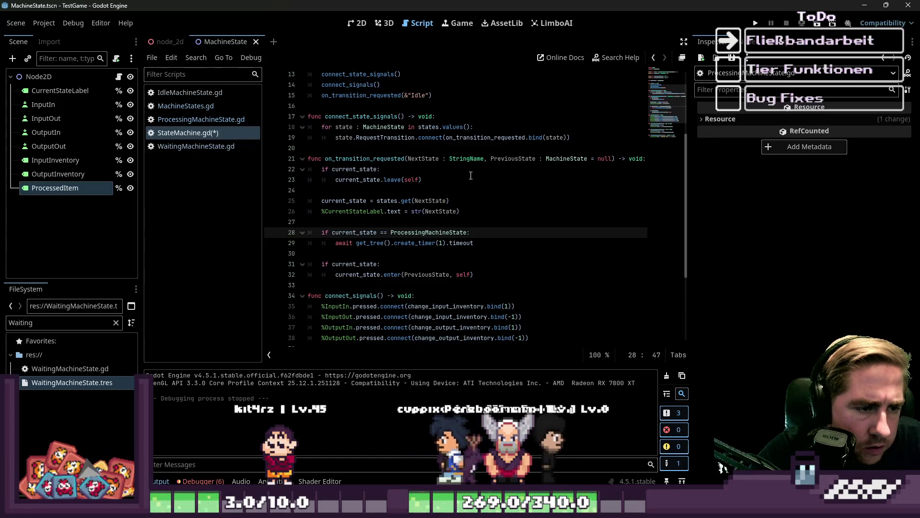
Select the '== ProcessingMachineState' comparison on line 28, then save StateMachine.gd
{"action": "left_click_drag", "start_coordinate": [381, 232], "coordinate": [468, 232]}
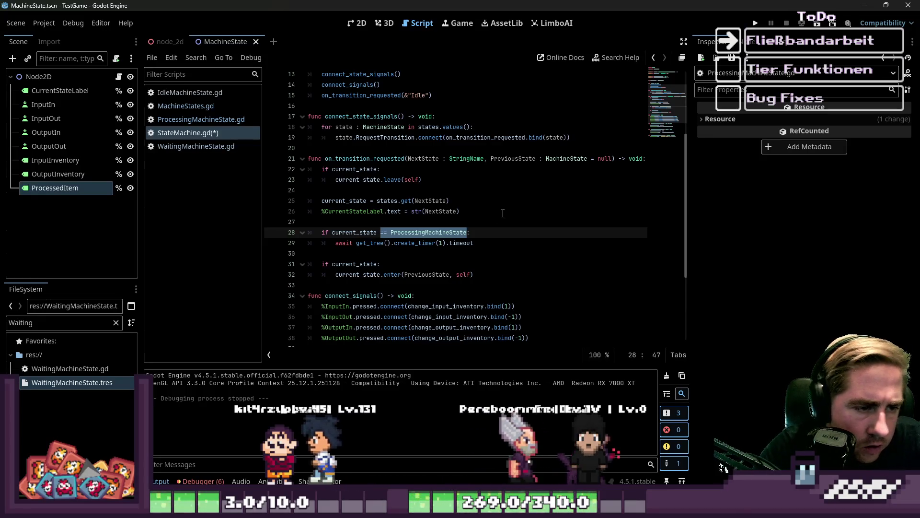
{"action": "key", "text": "Left"}
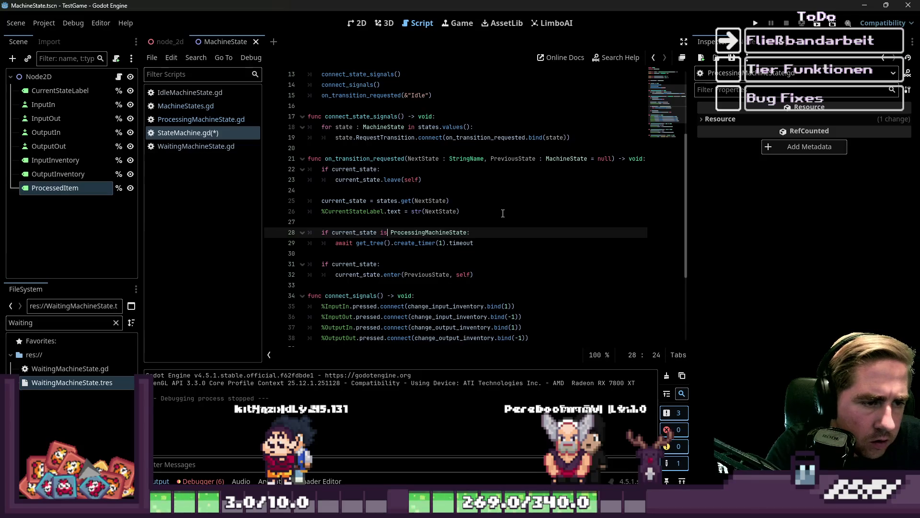
{"action": "left_click", "coordinate": [503, 213]}
{"action": "key", "text": "ctrl+s"}
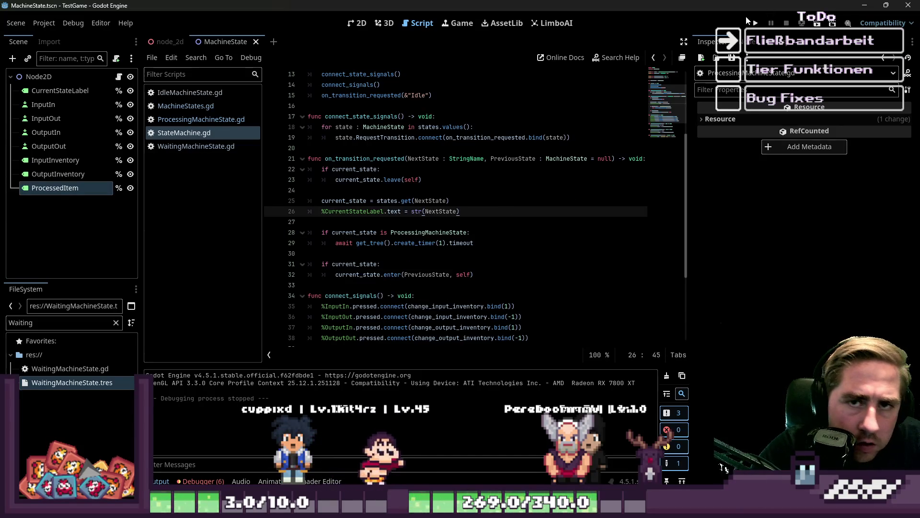
Run the TestGame, stopping and relaunching it with F5
{"action": "left_click", "coordinate": [755, 22]}
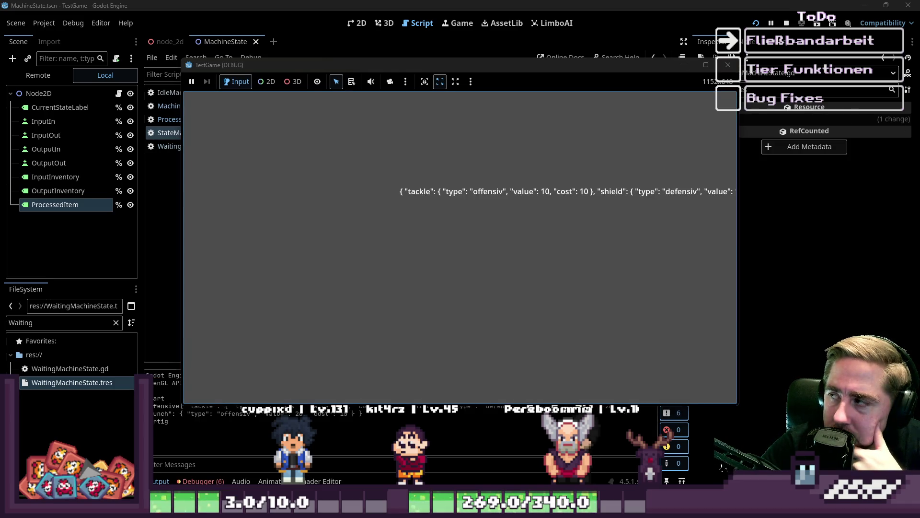
{"action": "left_click", "coordinate": [728, 65]}
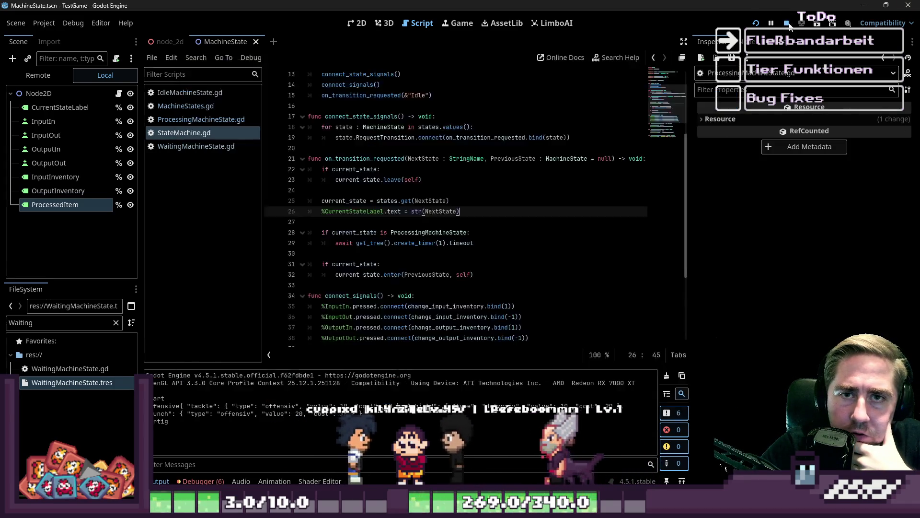
{"action": "key", "text": "F5"}
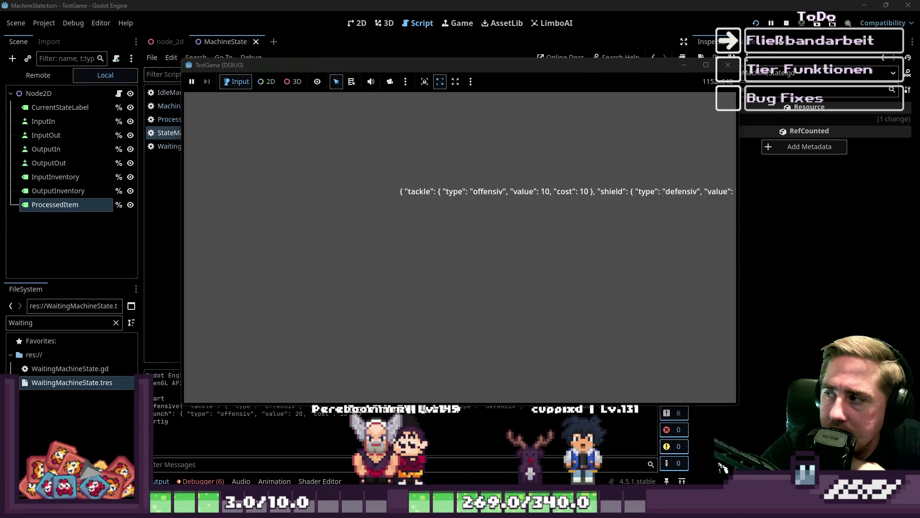
{"action": "left_click", "coordinate": [728, 65]}
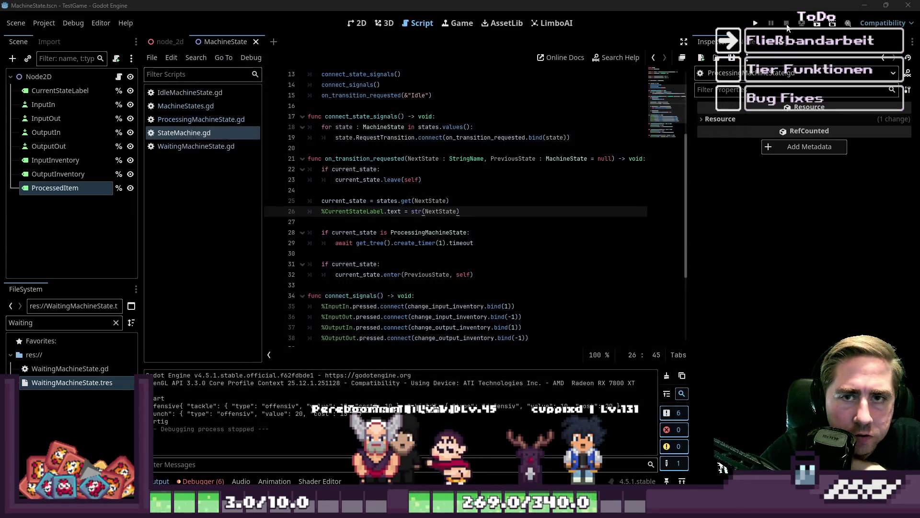
{"action": "key", "text": "F5"}
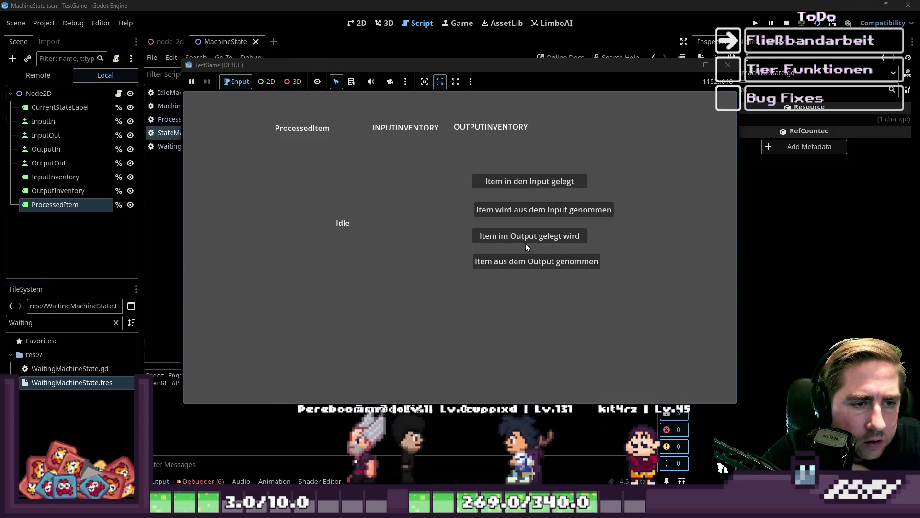
Add several items to the input inventory, taking one out of the output in between
{"action": "left_click", "coordinate": [485, 183]}
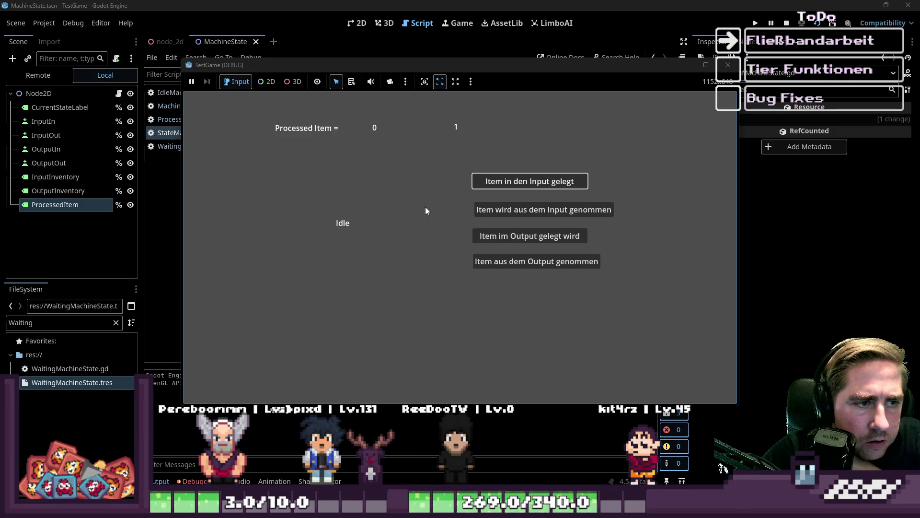
{"action": "left_click", "coordinate": [495, 183]}
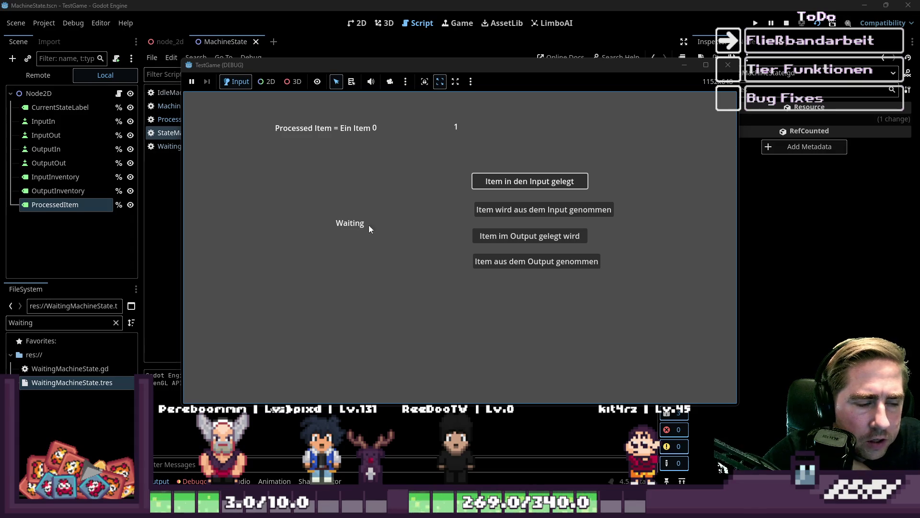
{"action": "left_click", "coordinate": [473, 261]}
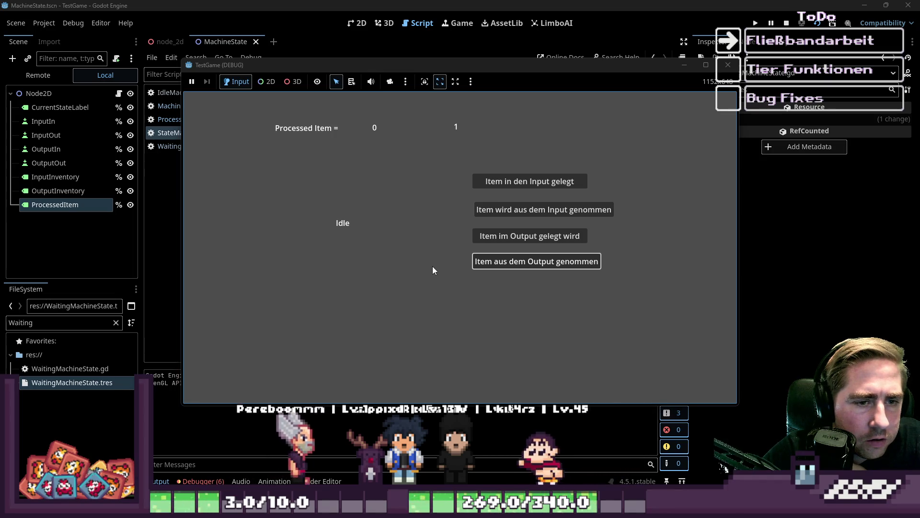
{"action": "left_click", "coordinate": [504, 184]}
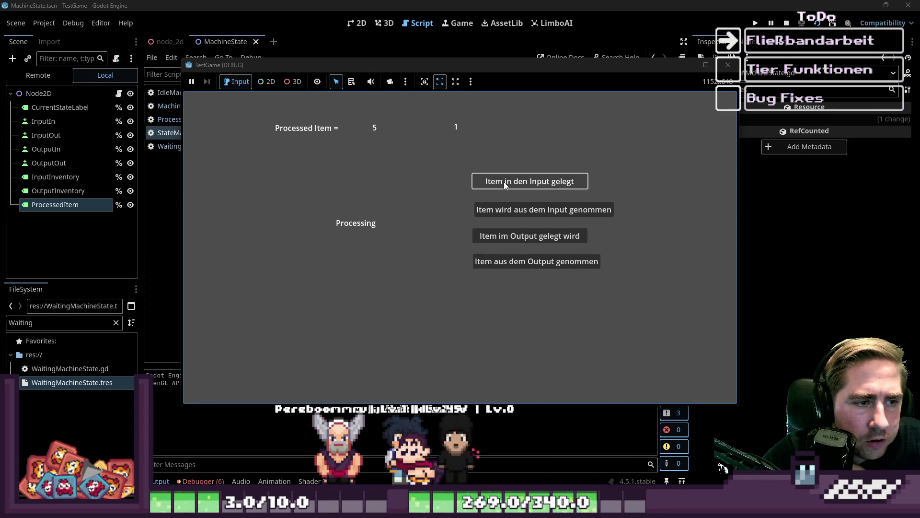
{"action": "left_click", "coordinate": [504, 184]}
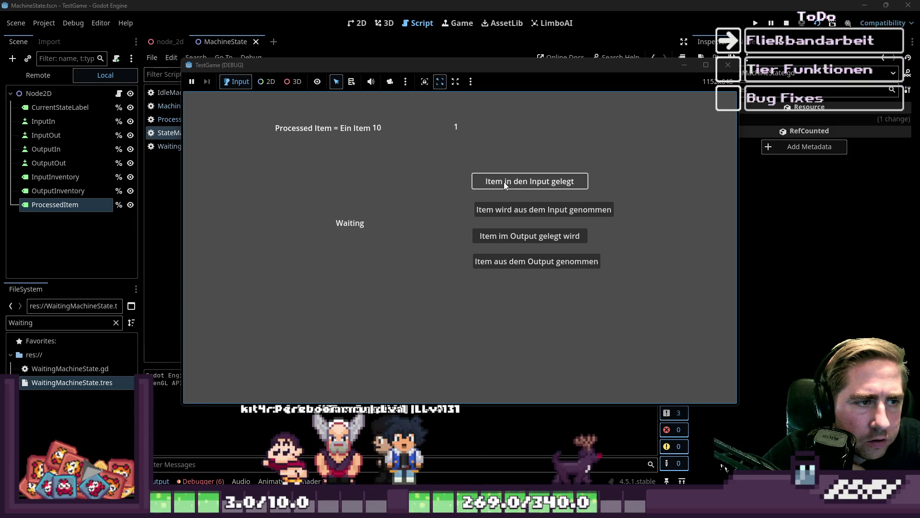
{"action": "left_click", "coordinate": [504, 182]}
{"action": "left_click", "coordinate": [504, 183]}
{"action": "left_click", "coordinate": [505, 182]}
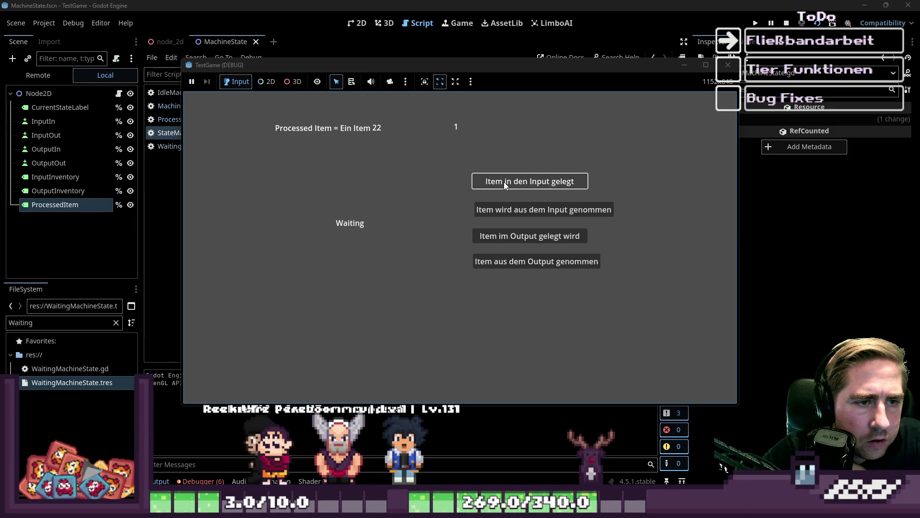
{"action": "left_click", "coordinate": [504, 183]}
Take four items out of the output, then put four back to restore its count
{"action": "left_click", "coordinate": [513, 261]}
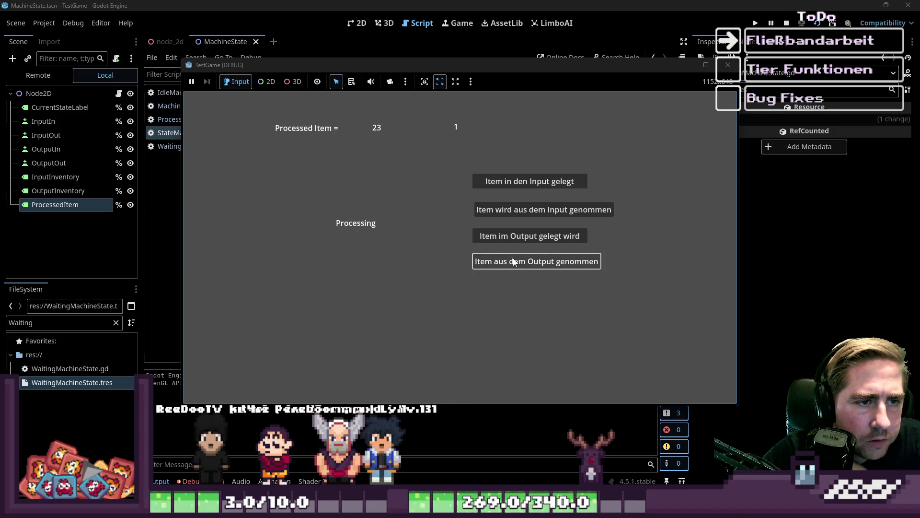
{"action": "left_click", "coordinate": [514, 262]}
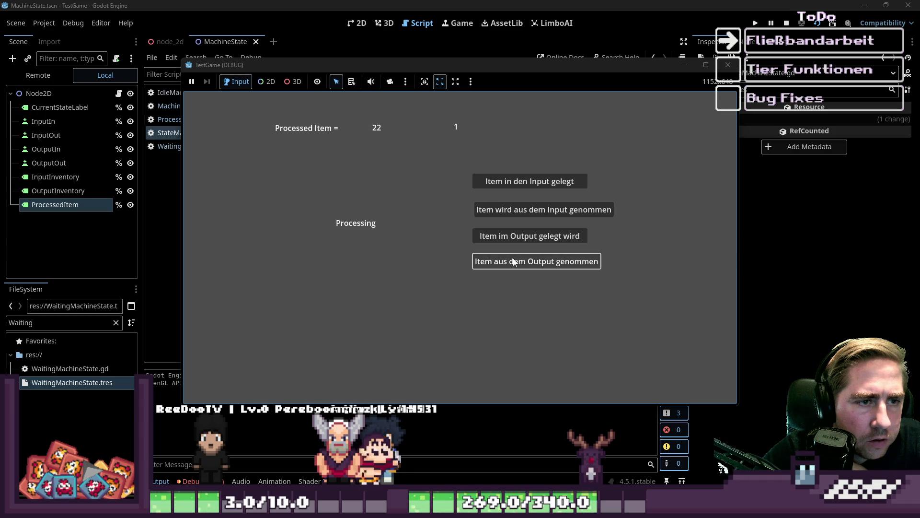
{"action": "left_click", "coordinate": [514, 261]}
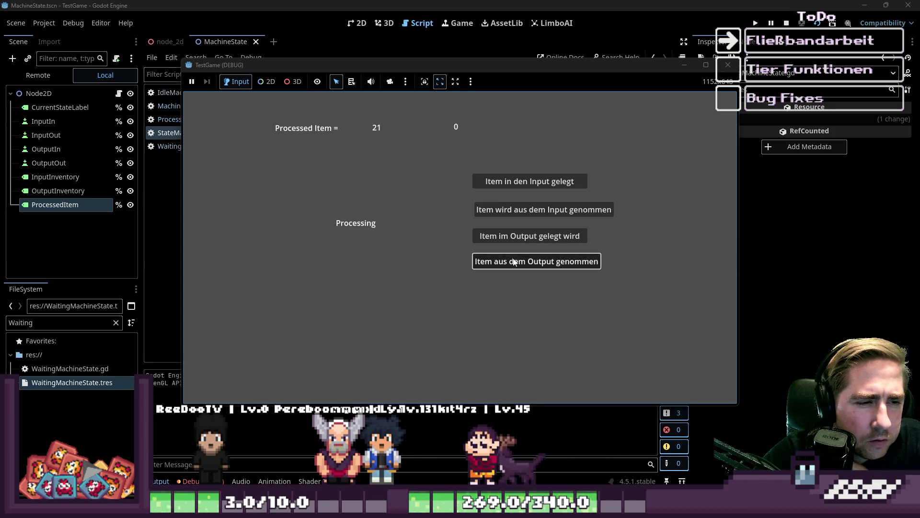
{"action": "left_click", "coordinate": [513, 261]}
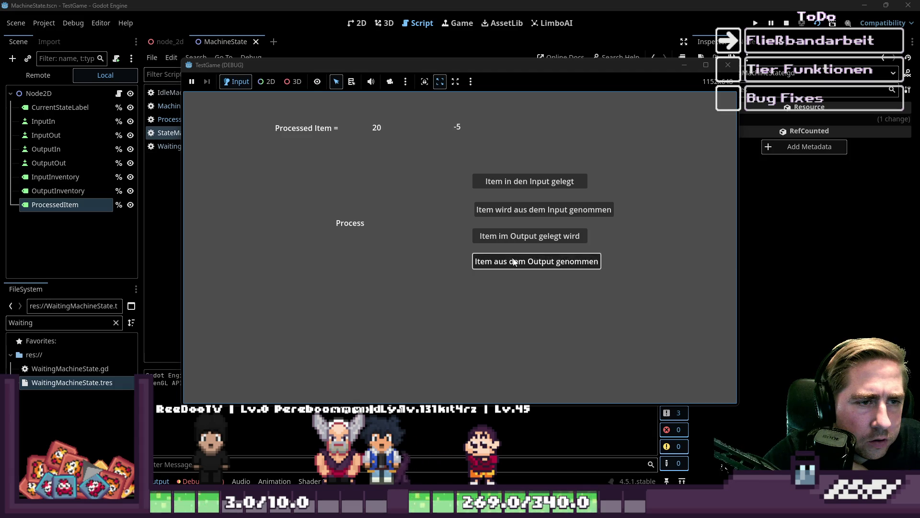
{"action": "left_click", "coordinate": [516, 242]}
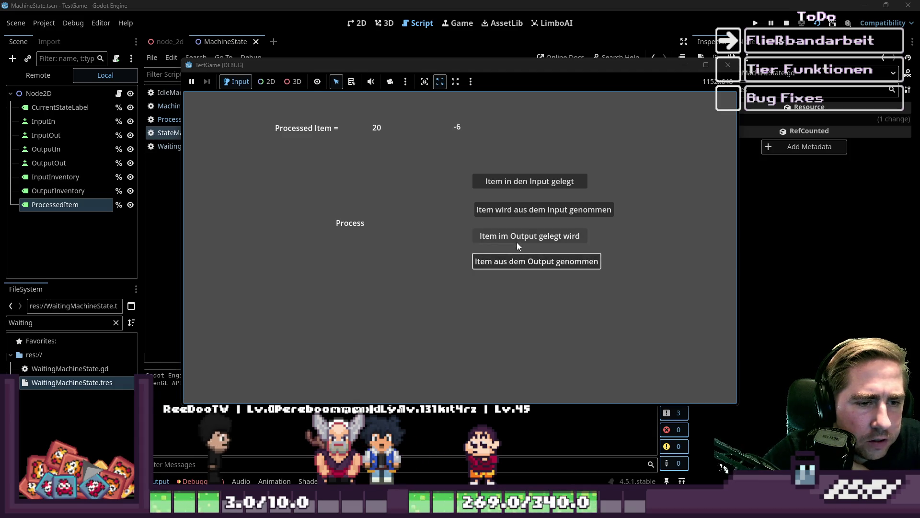
{"action": "left_click", "coordinate": [517, 243]}
{"action": "left_click", "coordinate": [517, 242]}
{"action": "left_click", "coordinate": [516, 242]}
{"action": "left_click", "coordinate": [517, 243]}
{"action": "left_click", "coordinate": [517, 243]}
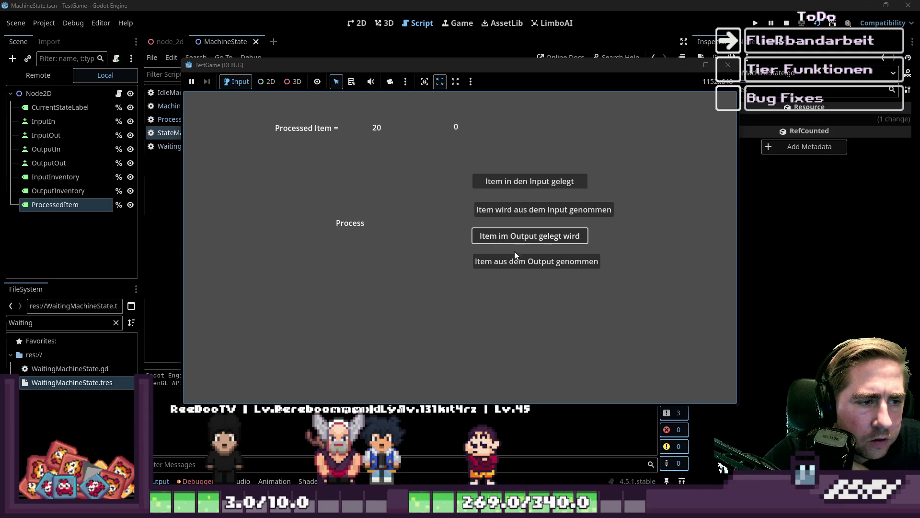
Add and remove input and output items again, emptying the input, then stop and relaunch the game
{"action": "left_click", "coordinate": [524, 181]}
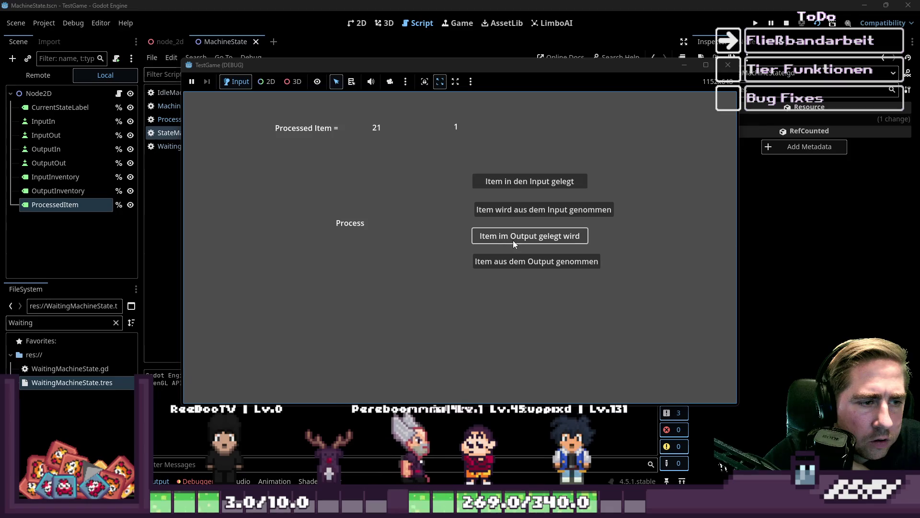
{"action": "left_click", "coordinate": [509, 262]}
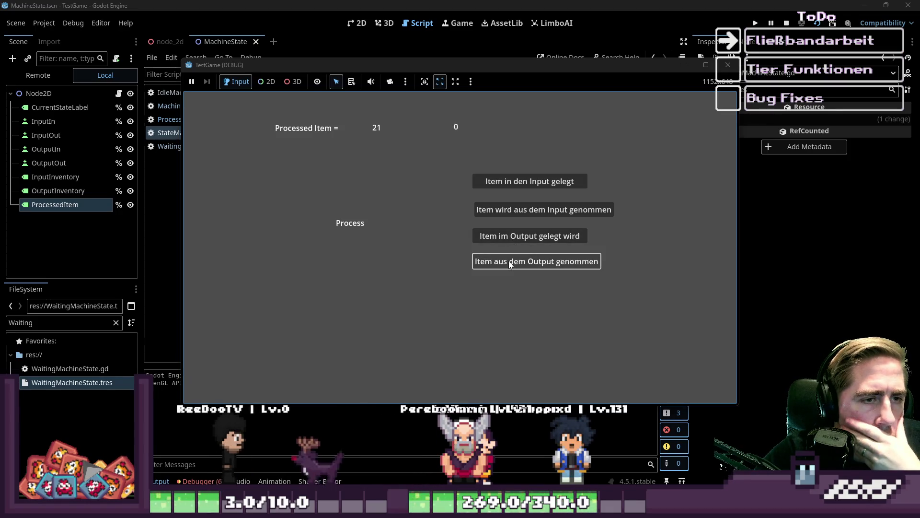
{"action": "left_click", "coordinate": [522, 181]}
{"action": "left_click", "coordinate": [514, 209]}
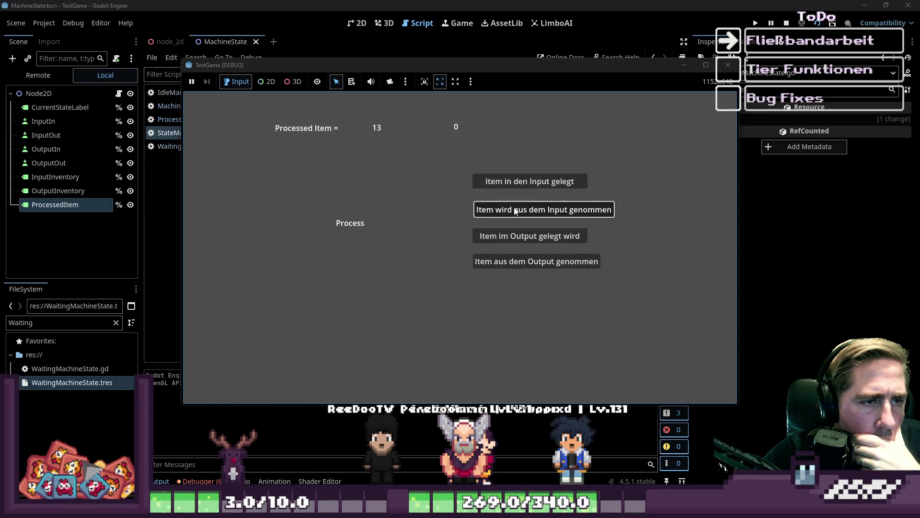
{"action": "left_click", "coordinate": [517, 210]}
{"action": "left_click", "coordinate": [516, 211]}
{"action": "left_click", "coordinate": [516, 211]}
{"action": "left_click", "coordinate": [516, 211]}
{"action": "left_click", "coordinate": [499, 243]}
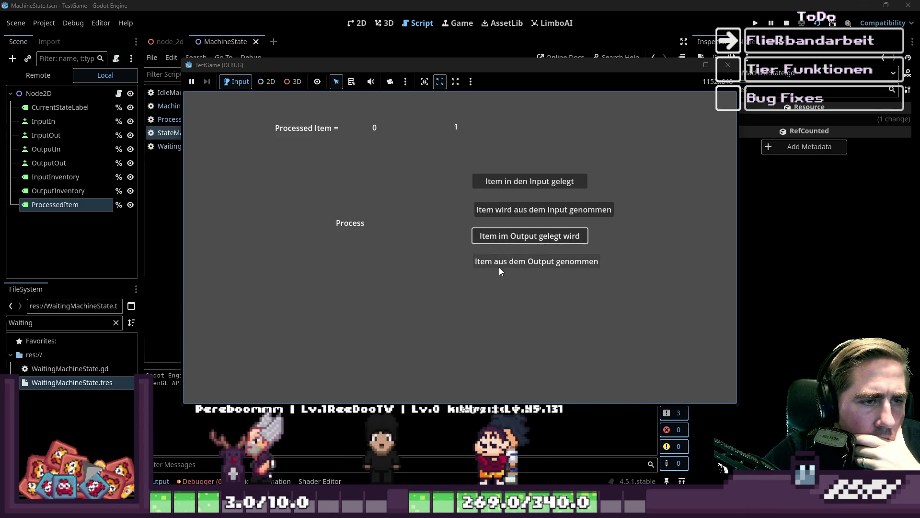
{"action": "left_click", "coordinate": [499, 266]}
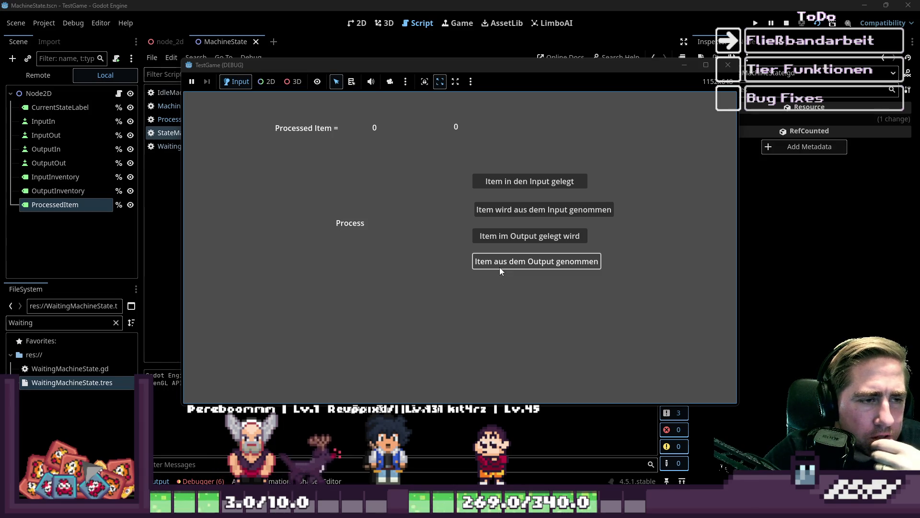
{"action": "left_click", "coordinate": [501, 237]}
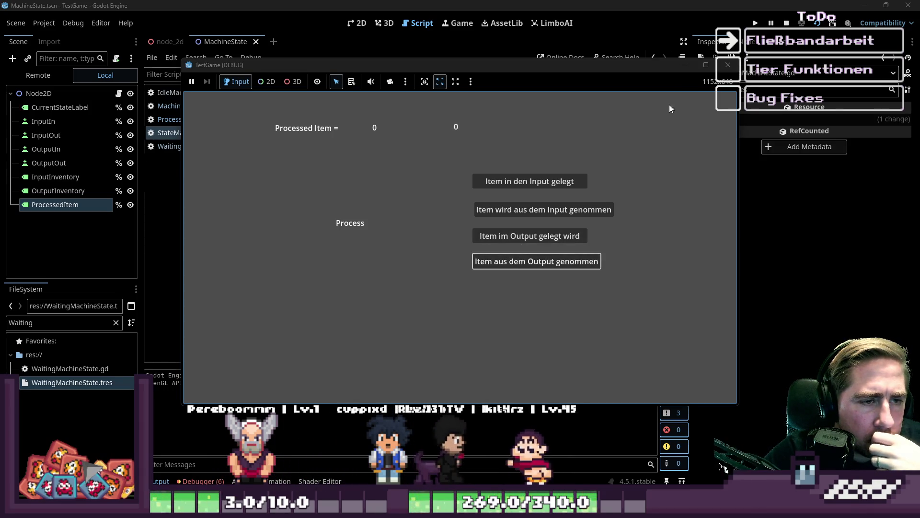
{"action": "left_click", "coordinate": [728, 64]}
{"action": "key", "text": "F5"}
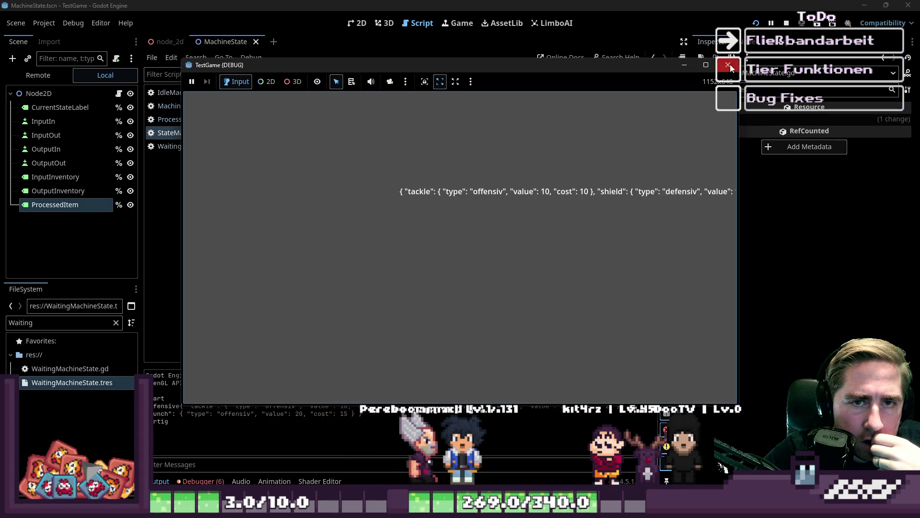
Stop the game, delete the ProcessingMachineState wait block on lines 28–29, and rerun
{"action": "left_click", "coordinate": [731, 68]}
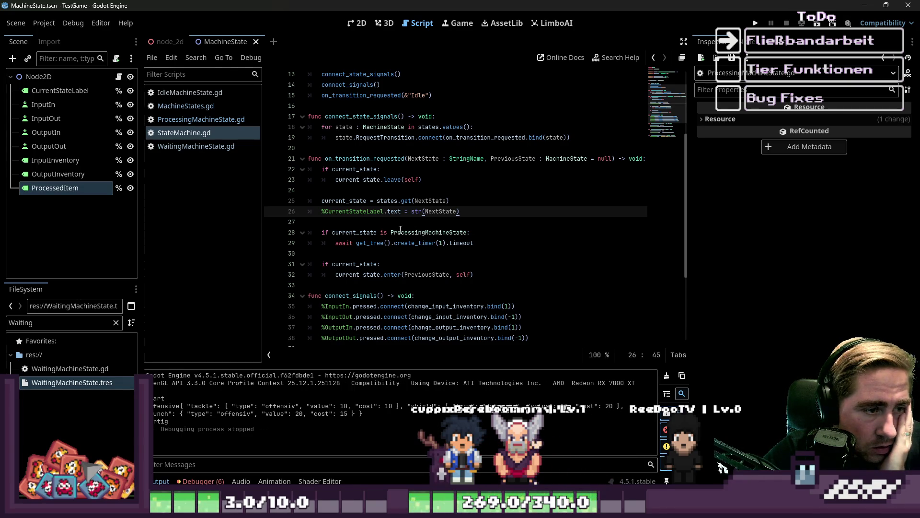
{"action": "left_click", "coordinate": [382, 234]}
{"action": "left_click_drag", "start_coordinate": [474, 243], "coordinate": [308, 232]}
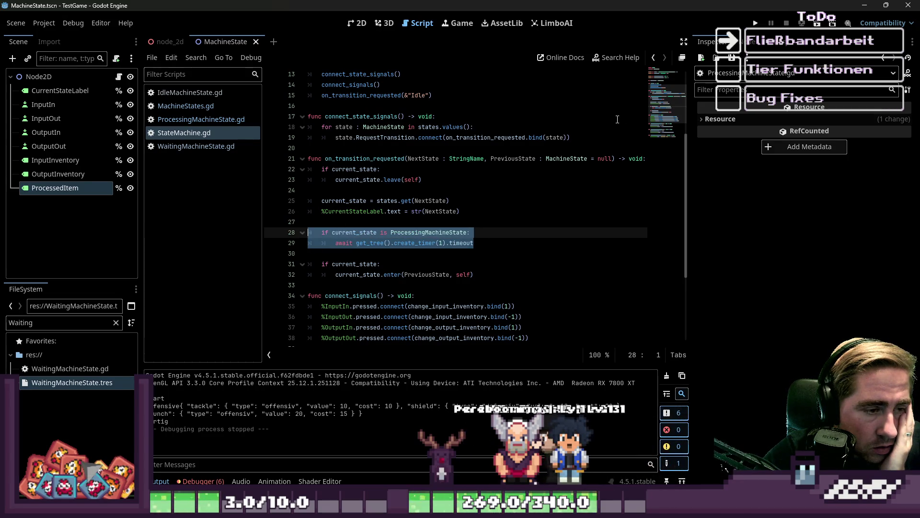
{"action": "key", "text": "BackSpace"}
{"action": "key", "text": "BackSpace"}
{"action": "key", "text": "Up"}
{"action": "key", "text": "F5"}
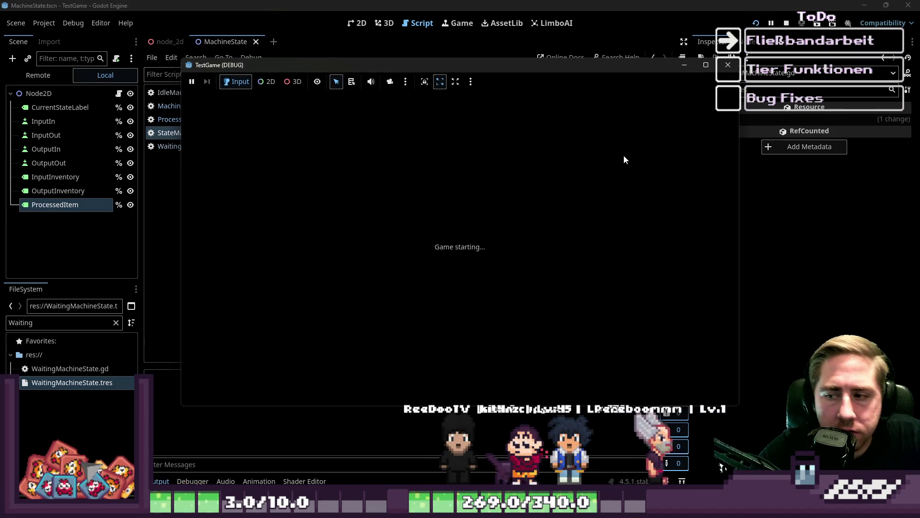
Restart the game, add an item to the input and take one from the output
{"action": "left_click", "coordinate": [787, 24]}
{"action": "left_click", "coordinate": [815, 23]}
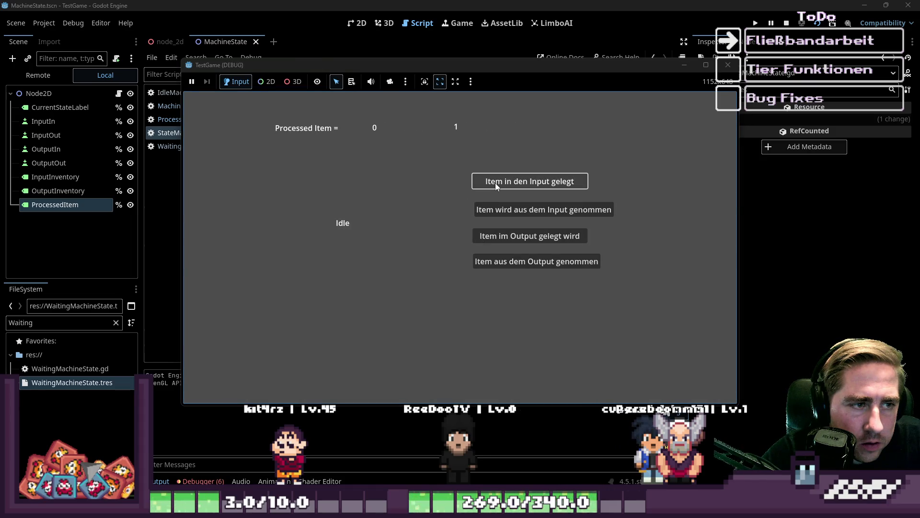
{"action": "left_click", "coordinate": [495, 183]}
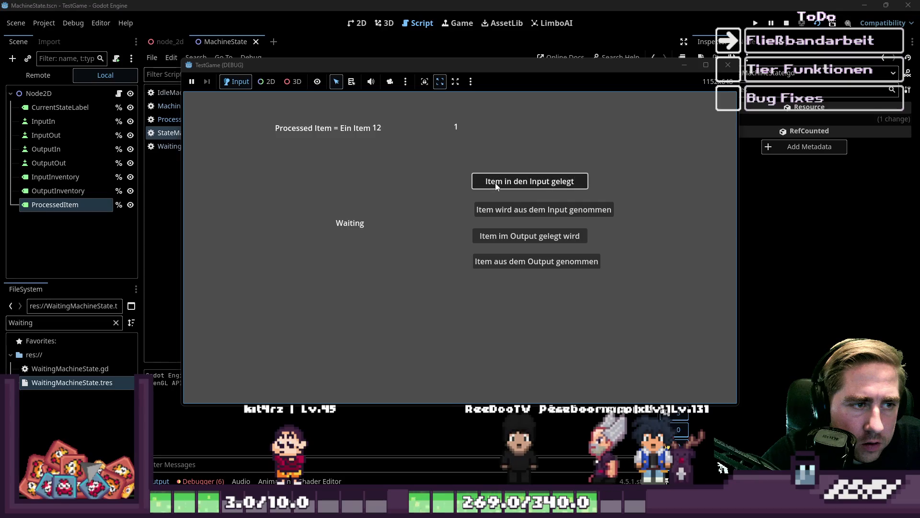
{"action": "left_click", "coordinate": [498, 263]}
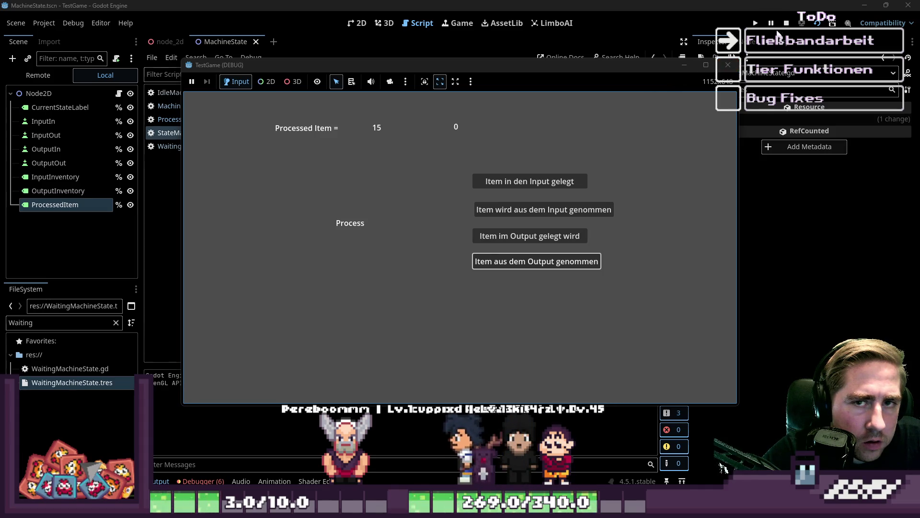
Restart the game again, repeat the input/output item test, then stop it
{"action": "left_click", "coordinate": [756, 23]}
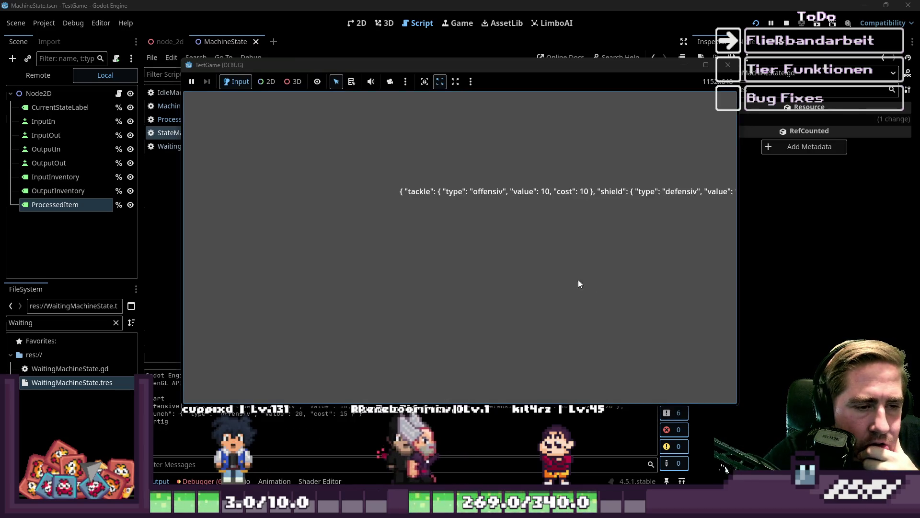
{"action": "left_click", "coordinate": [728, 64]}
{"action": "left_click", "coordinate": [756, 23]}
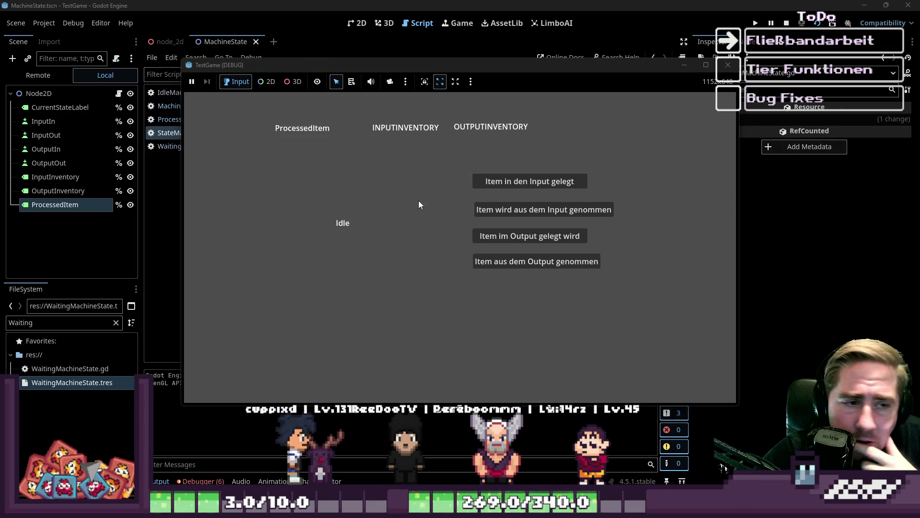
{"action": "left_click", "coordinate": [489, 178]}
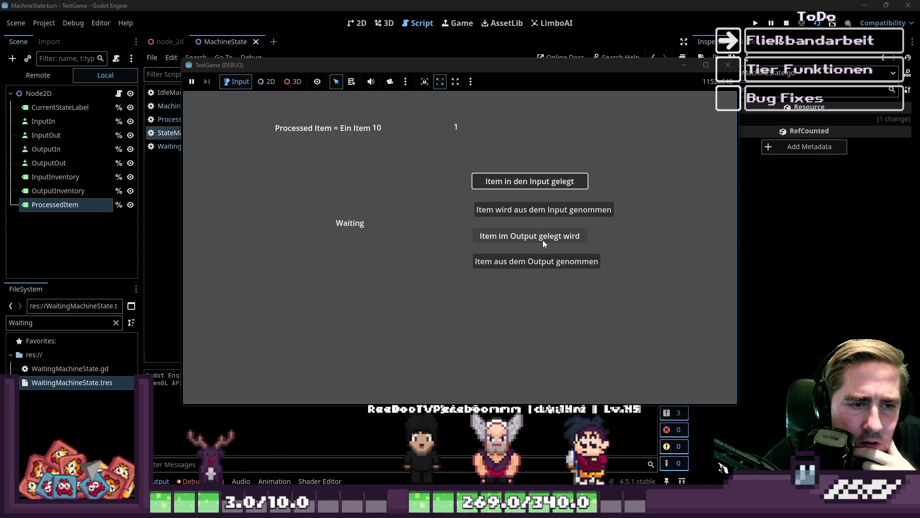
{"action": "left_click", "coordinate": [533, 262]}
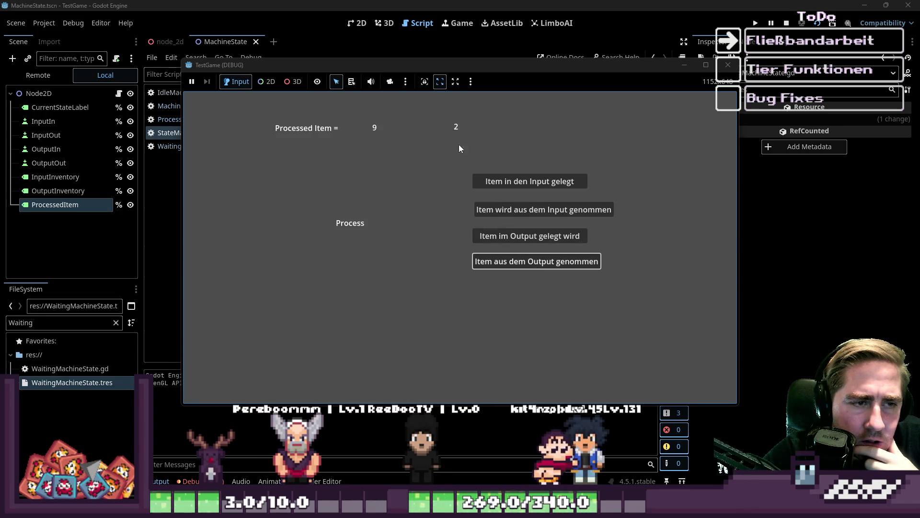
{"action": "left_click", "coordinate": [492, 259]}
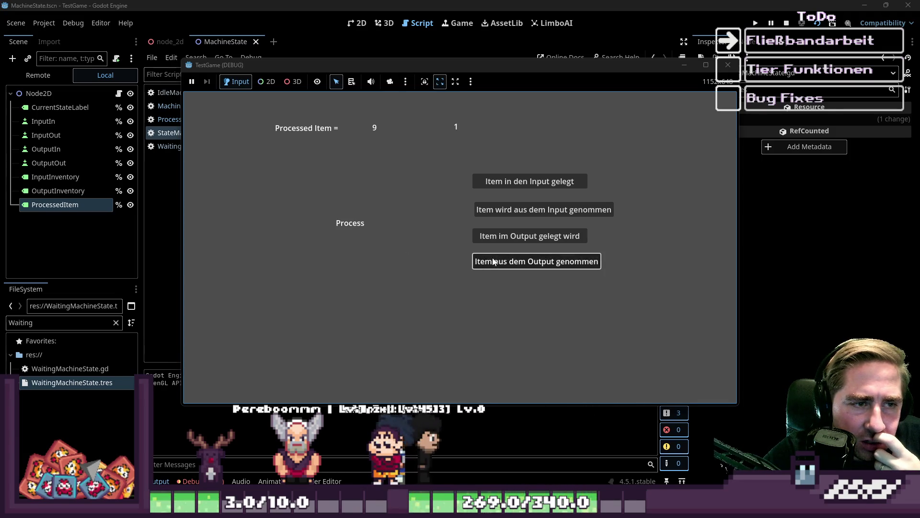
{"action": "left_click", "coordinate": [493, 259]}
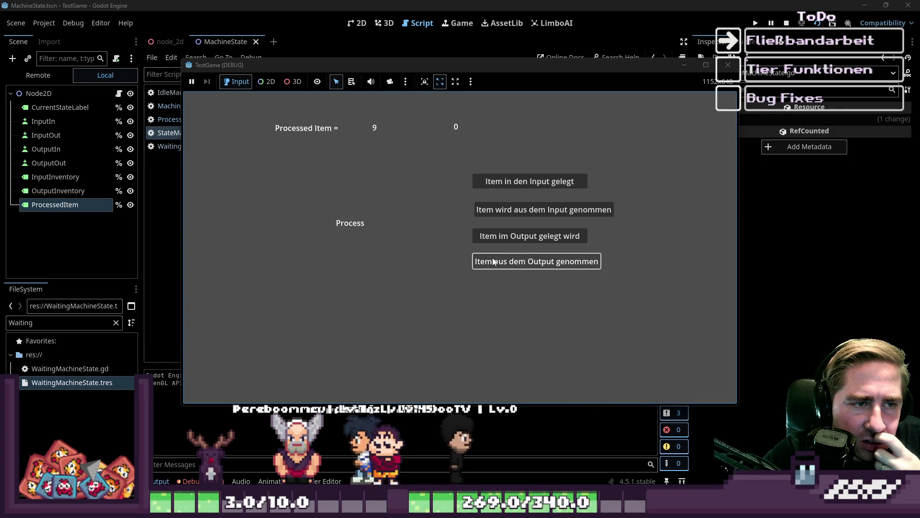
{"action": "left_click", "coordinate": [730, 67]}
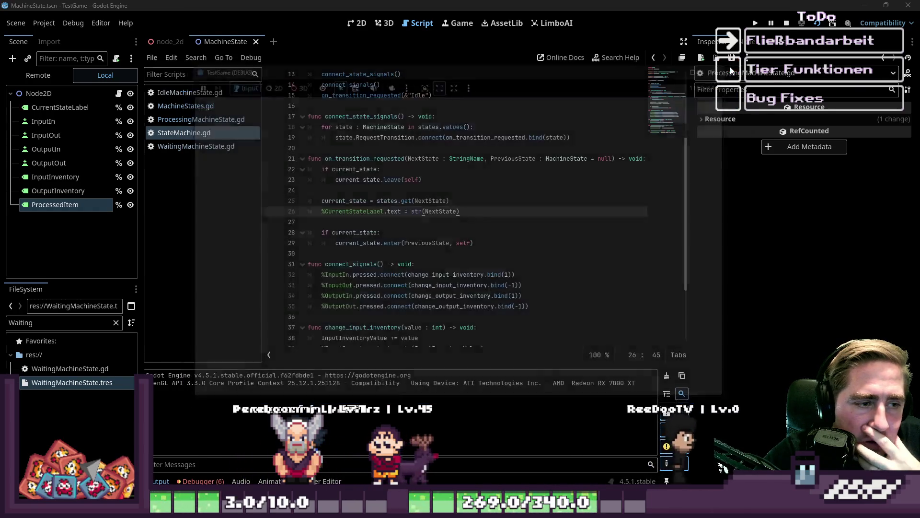
Show the debugger's Errors list of six errors, then open ProcessingMachineState.gd at line 15
{"action": "left_click", "coordinate": [467, 234]}
{"action": "scroll", "coordinate": [474, 225], "scroll_direction": "down", "scroll_amount": 3}
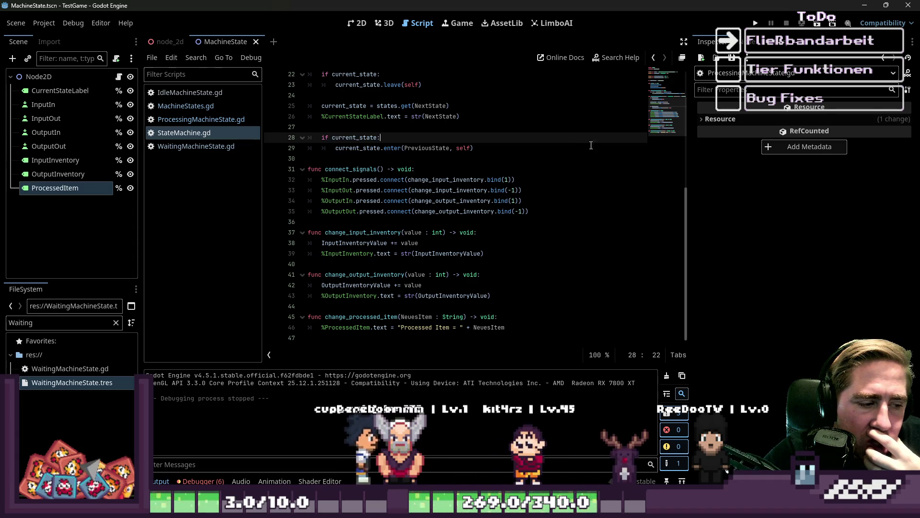
{"action": "left_click", "coordinate": [201, 481]}
{"action": "left_click", "coordinate": [211, 360]}
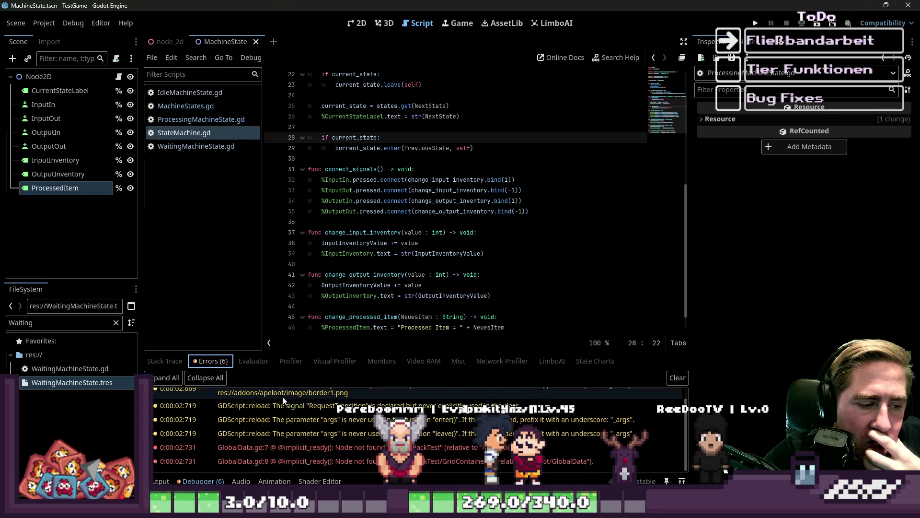
{"action": "mouse_move", "coordinate": [369, 443]}
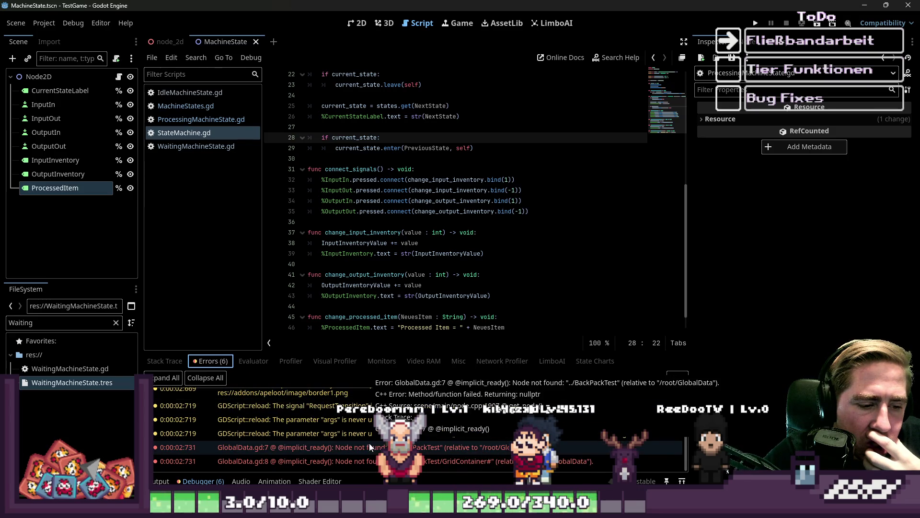
{"action": "scroll", "coordinate": [357, 428], "scroll_direction": "up", "scroll_amount": 1}
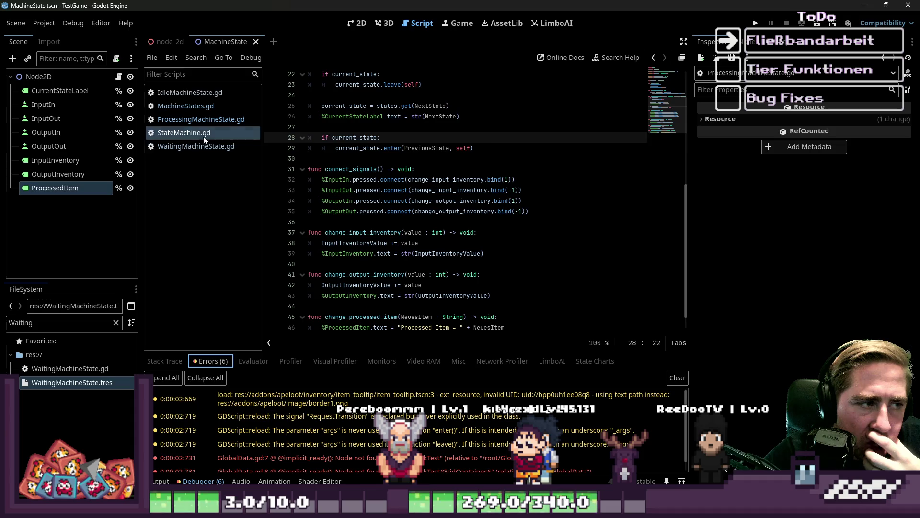
{"action": "left_click", "coordinate": [199, 120]}
{"action": "left_click", "coordinate": [375, 224]}
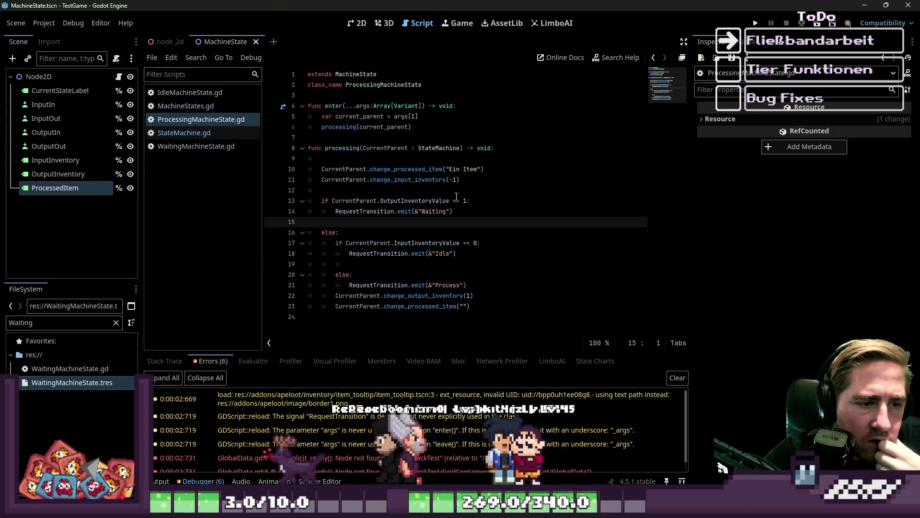
Inspect the InputInventoryValue == 0 check on line 17 and the Process transition on line 21
{"action": "double_click", "coordinate": [434, 243]}
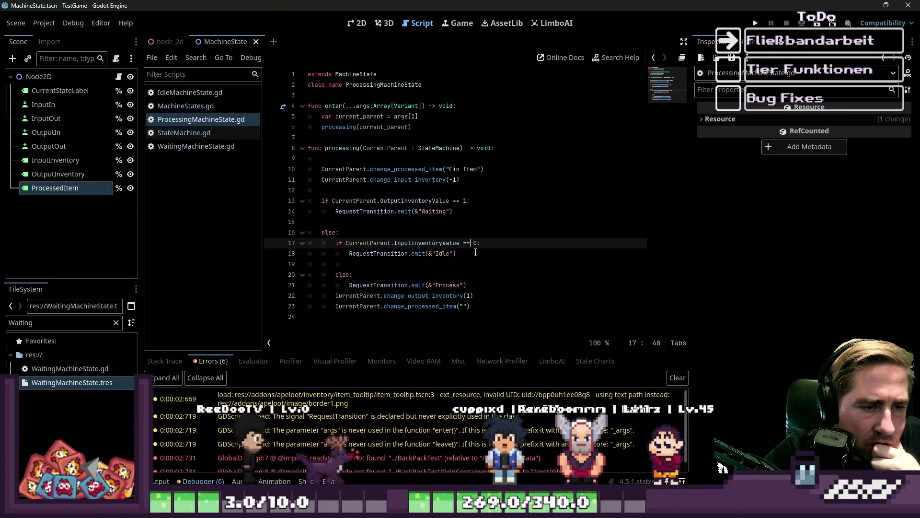
{"action": "left_click_drag", "start_coordinate": [477, 243], "coordinate": [444, 242]}
{"action": "left_click", "coordinate": [426, 254]}
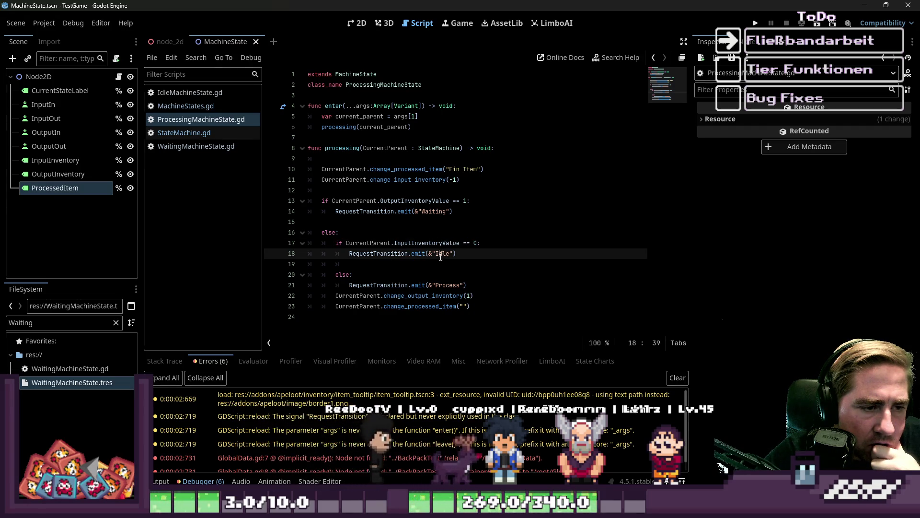
{"action": "left_click", "coordinate": [402, 284]}
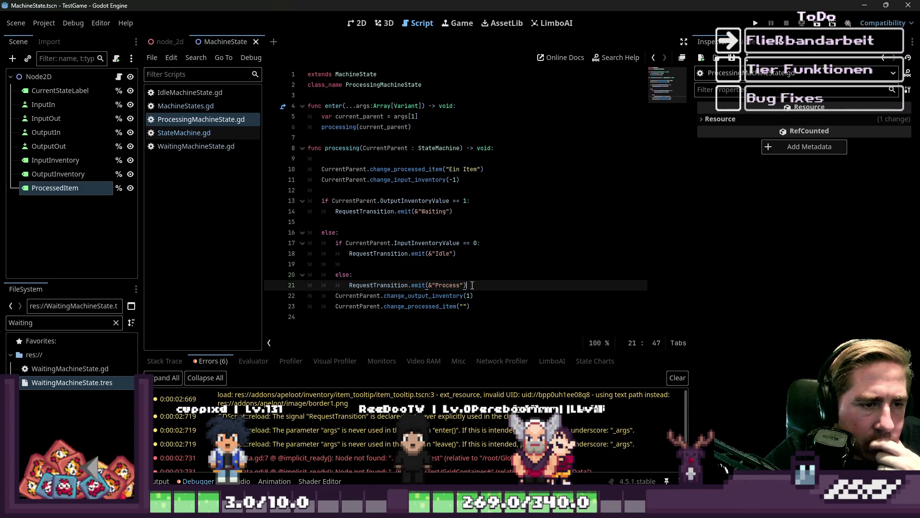
Change line 13's check to OutputInventoryValue > 0, then run and stop the game
{"action": "left_click", "coordinate": [431, 202]}
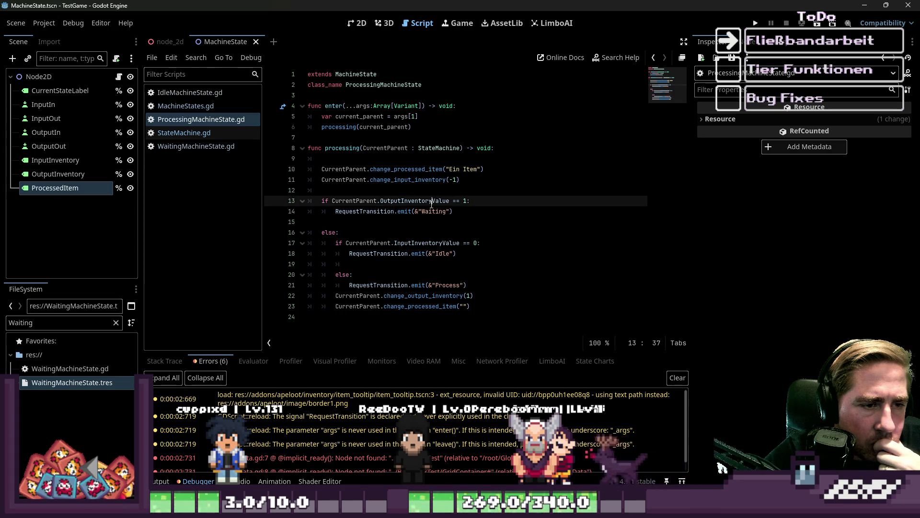
{"action": "key", "text": "BackSpace"}
{"action": "key", "text": "BackSpace"}
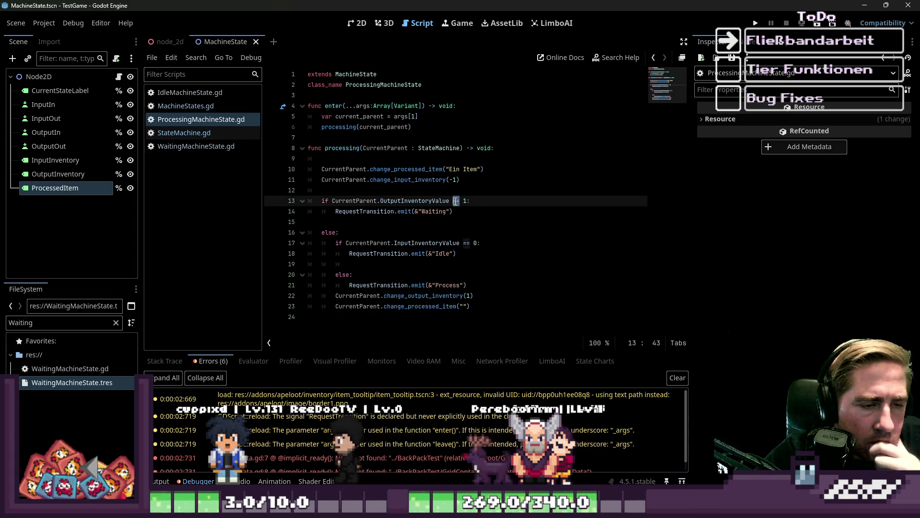
{"action": "type", "text": ">"}
{"action": "key", "text": "Delete"}
{"action": "type", "text": "0"}
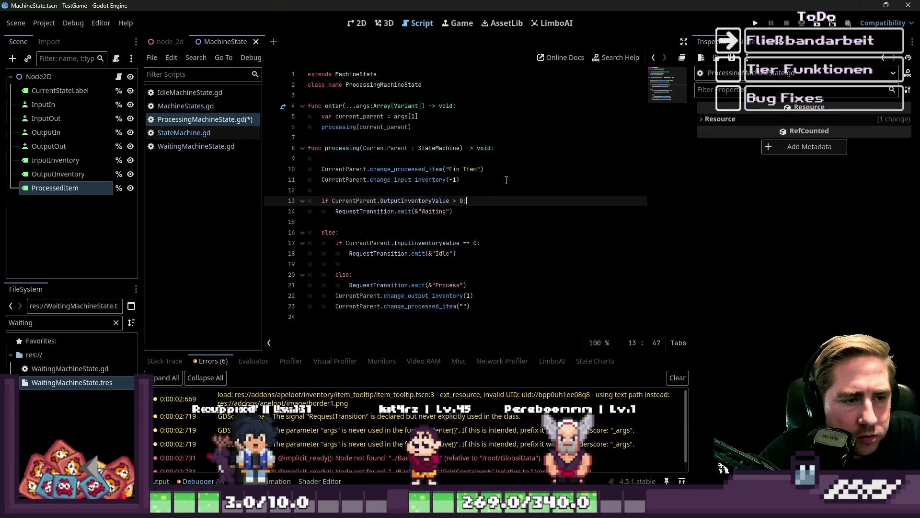
{"action": "left_click", "coordinate": [755, 23]}
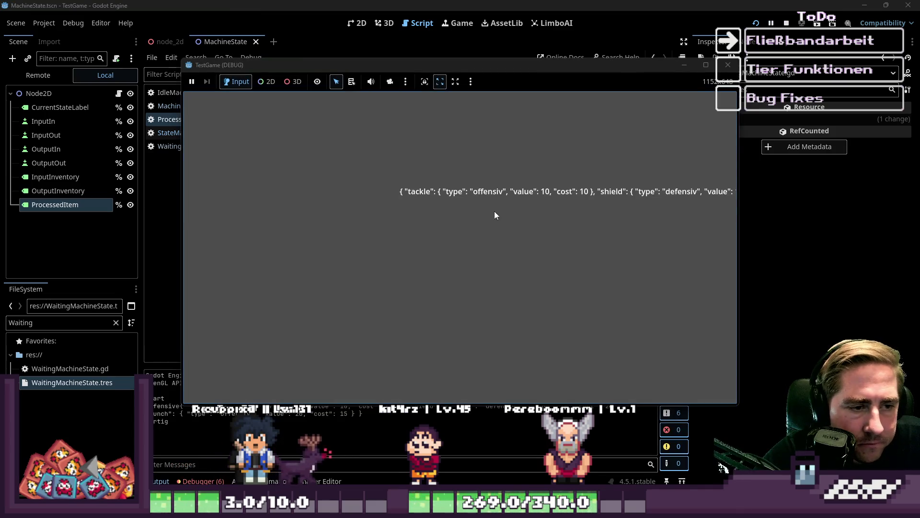
{"action": "left_click", "coordinate": [728, 65]}
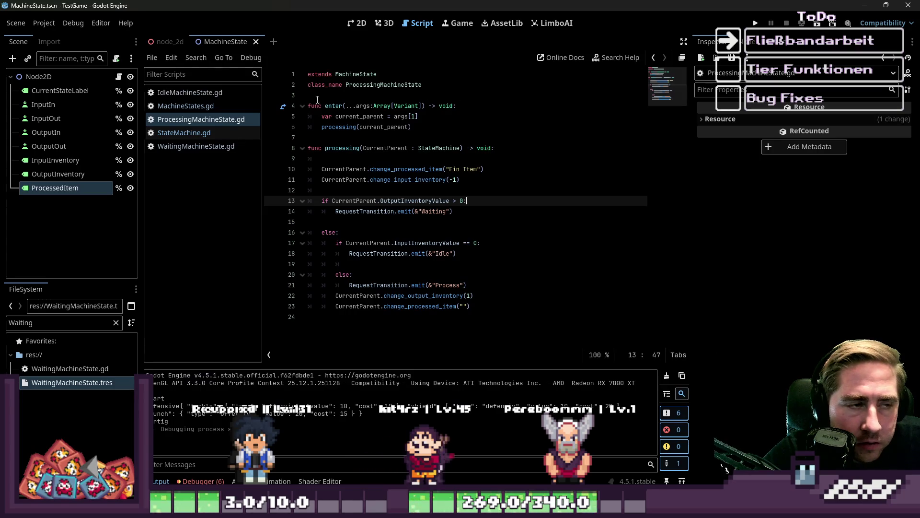
Rewrite line 13's check as OutputInventoryValue != 0, then switch to IdleMachineState.gd
{"action": "left_click", "coordinate": [184, 106]}
{"action": "left_click", "coordinate": [184, 132]}
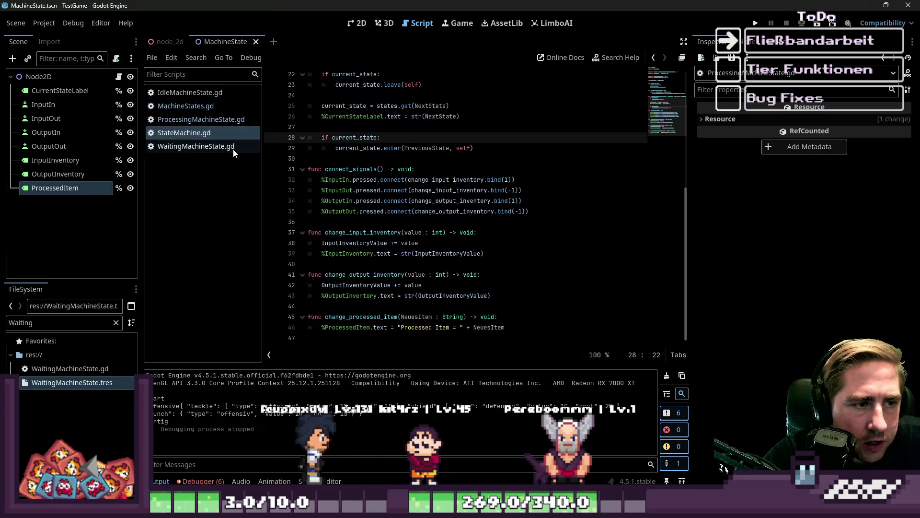
{"action": "left_click", "coordinate": [187, 106]}
{"action": "left_click", "coordinate": [192, 123]}
{"action": "left_click", "coordinate": [462, 201]}
{"action": "key", "text": "BackSpace"}
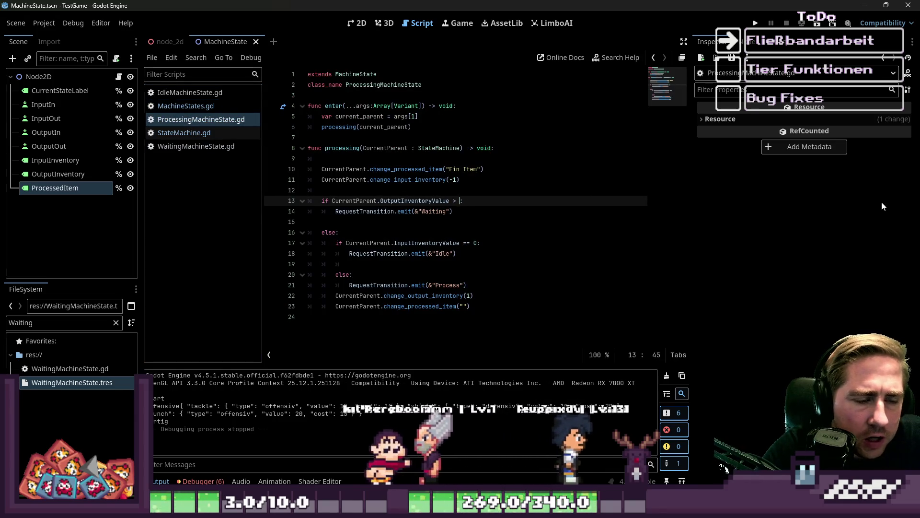
{"action": "key", "text": "Left"}
{"action": "key", "text": "BackSpace"}
{"action": "type", "text": "!= 0"}
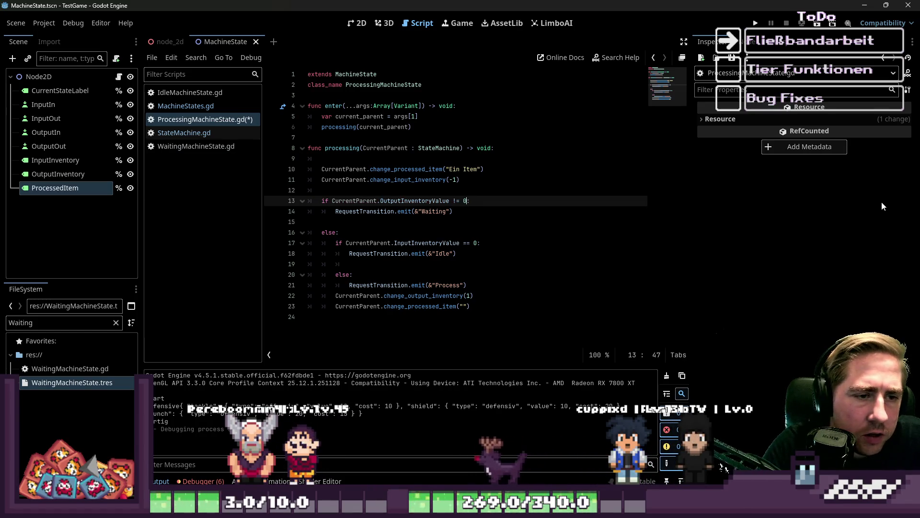
{"action": "left_click", "coordinate": [187, 93]}
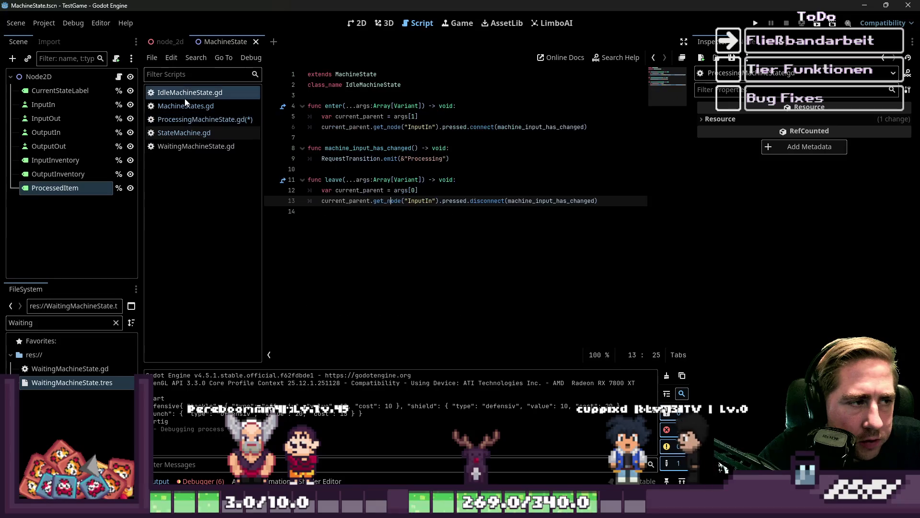
Complete the line 13 check in ProcessingMachineState.gd as != 0
{"action": "left_click", "coordinate": [199, 133]}
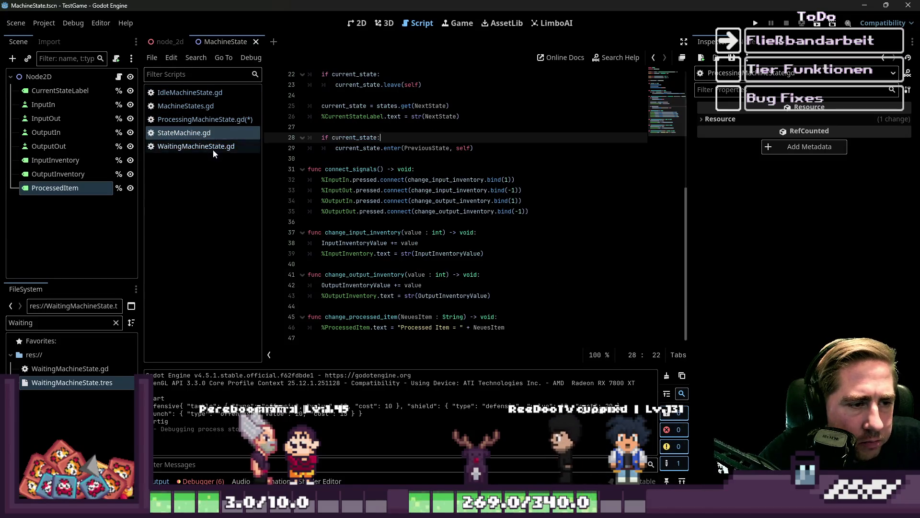
{"action": "left_click", "coordinate": [197, 110]}
{"action": "left_click", "coordinate": [195, 126]}
{"action": "left_click", "coordinate": [195, 120]}
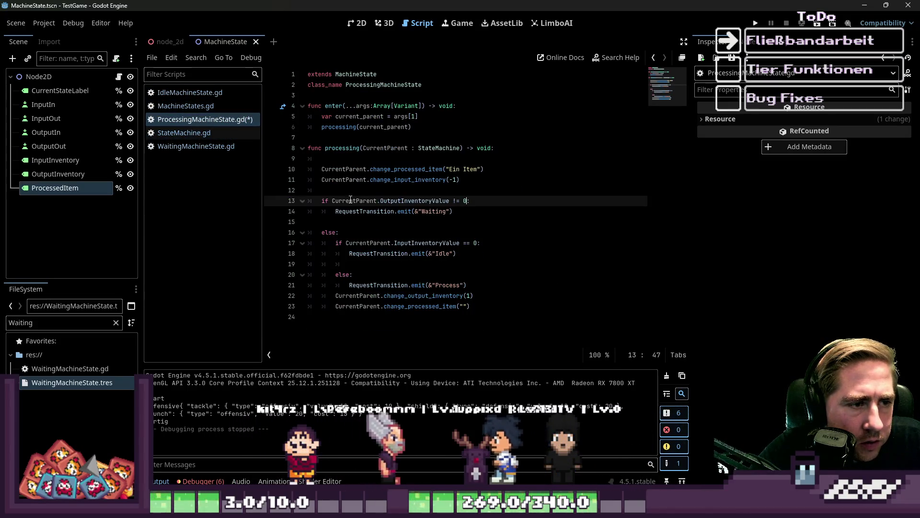
{"action": "type", "text": "="}
{"action": "key", "text": "Right"}
{"action": "type", "text": "0"}
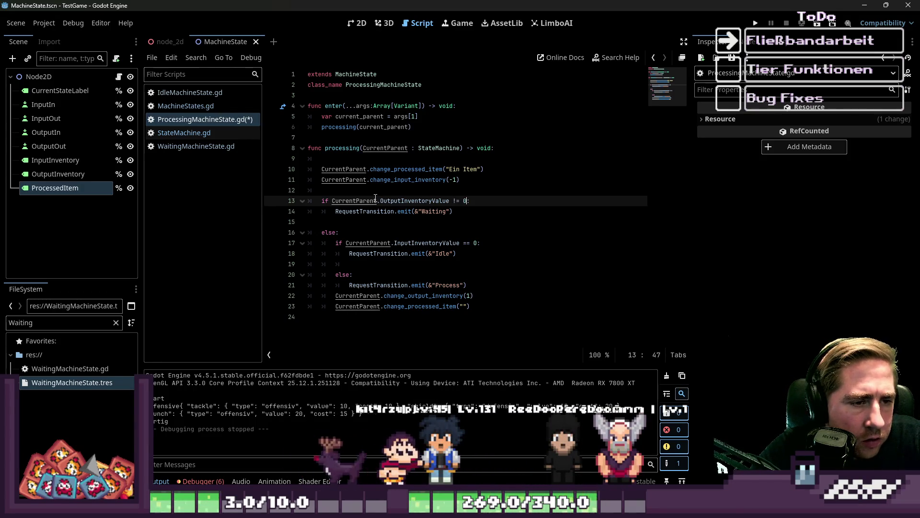
Save the scripts from StateMachine.gd and launch the game with Play
{"action": "left_click", "coordinate": [189, 136]}
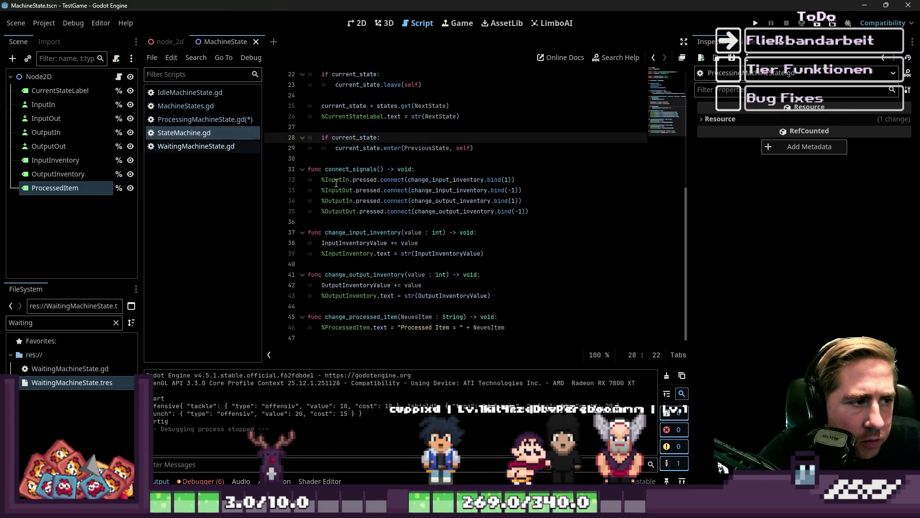
{"action": "left_click", "coordinate": [471, 179]}
{"action": "key", "text": "ctrl+s"}
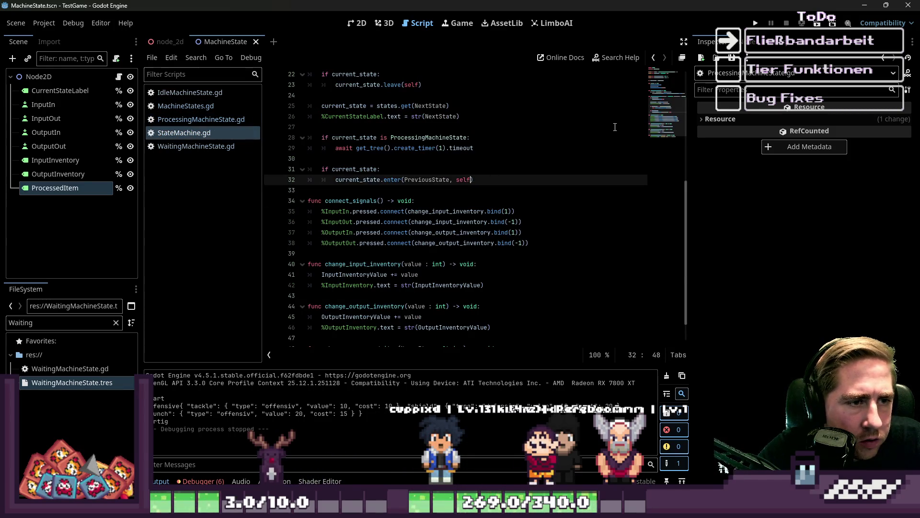
{"action": "left_click", "coordinate": [756, 23]}
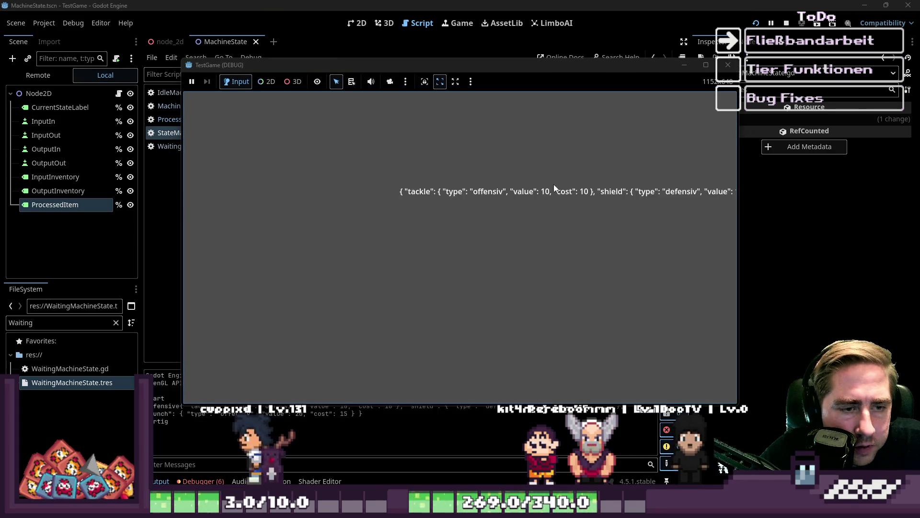
Restart the game, put two items into the input and take one out of the output
{"action": "left_click", "coordinate": [728, 67]}
{"action": "left_click", "coordinate": [816, 23]}
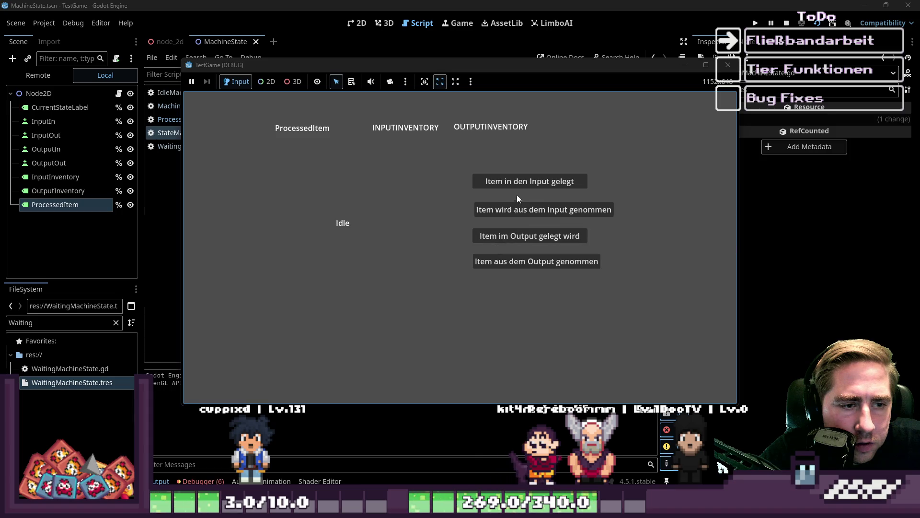
{"action": "left_click", "coordinate": [518, 189]}
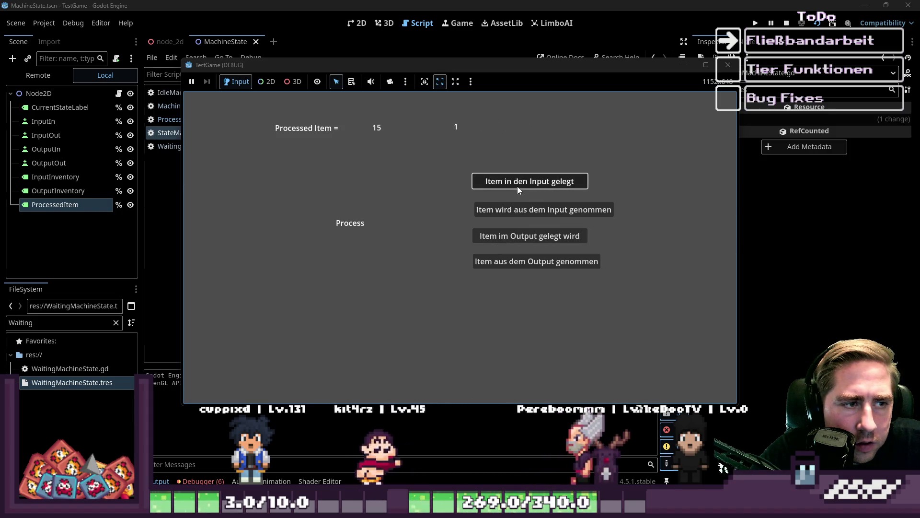
{"action": "left_click", "coordinate": [516, 262]}
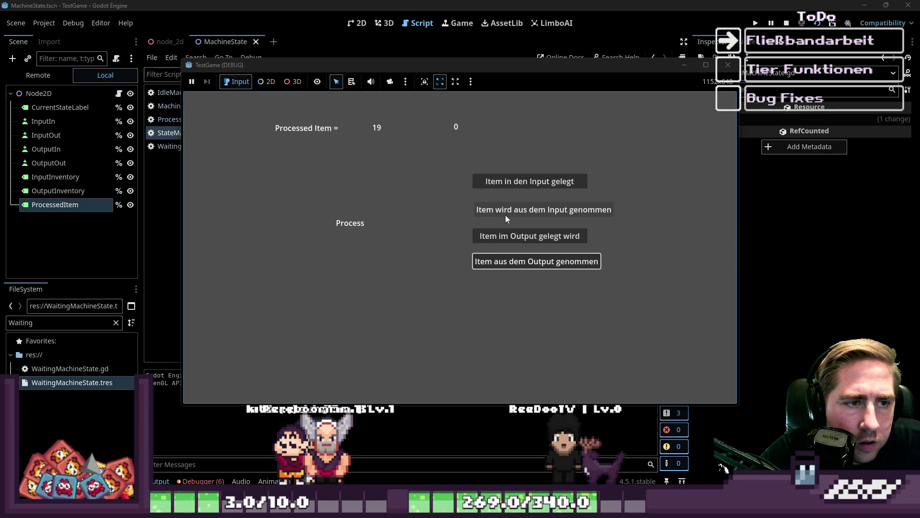
{"action": "left_click", "coordinate": [495, 181]}
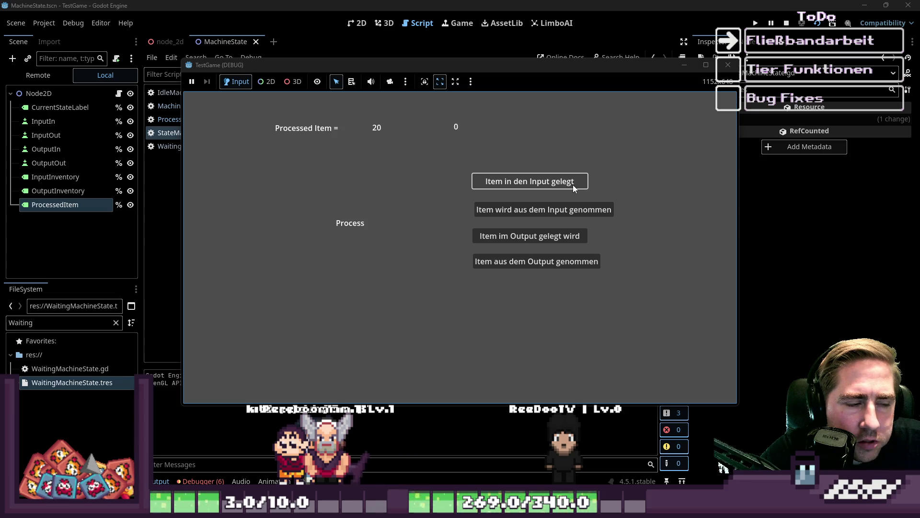
Stop the game with F8 and return to the StateMachine script
{"action": "key", "text": "F8"}
{"action": "left_click", "coordinate": [415, 222]}
{"action": "scroll", "coordinate": [415, 226], "scroll_direction": "up", "scroll_amount": 4}
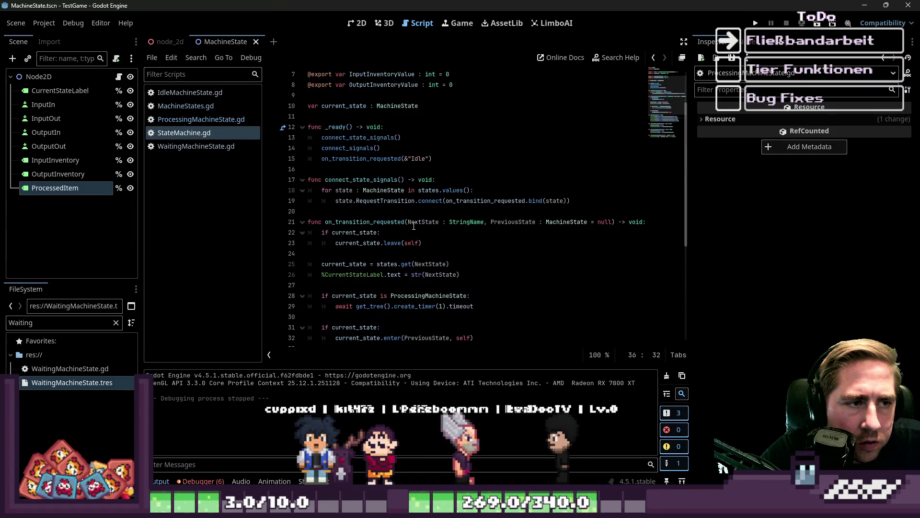
Open ProcessingMachineState.gd and inspect the input and output inventory checks on lines 11–15
{"action": "left_click", "coordinate": [201, 119]}
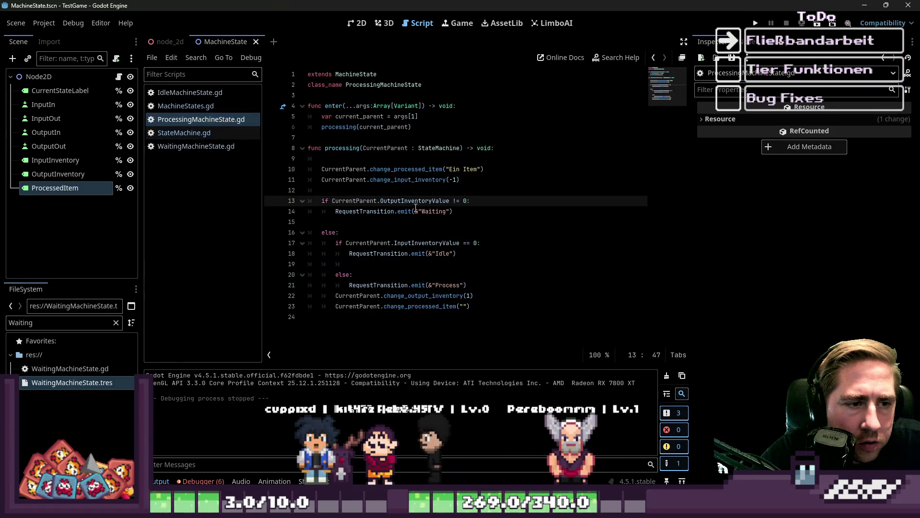
{"action": "left_click", "coordinate": [436, 211]}
{"action": "left_click", "coordinate": [436, 233]}
{"action": "left_click_drag", "start_coordinate": [439, 201], "coordinate": [453, 212]}
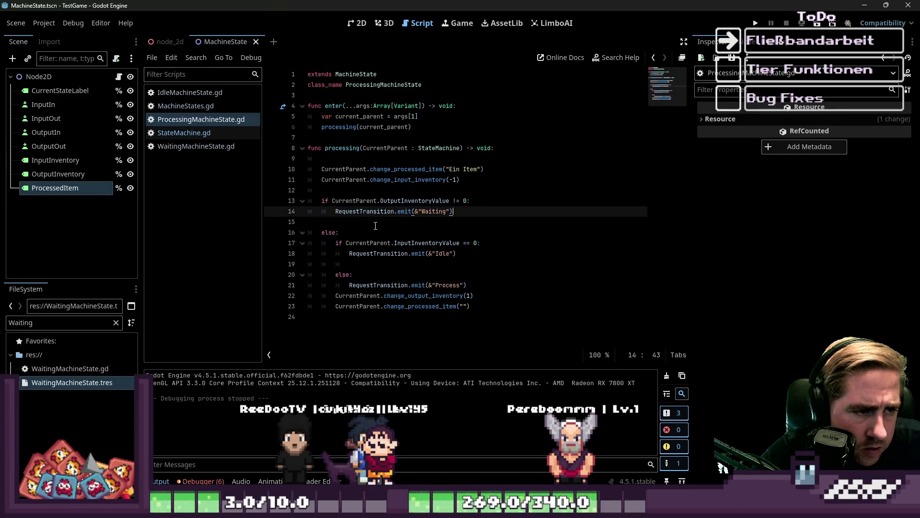
{"action": "left_click", "coordinate": [361, 201]}
{"action": "left_click", "coordinate": [366, 191]}
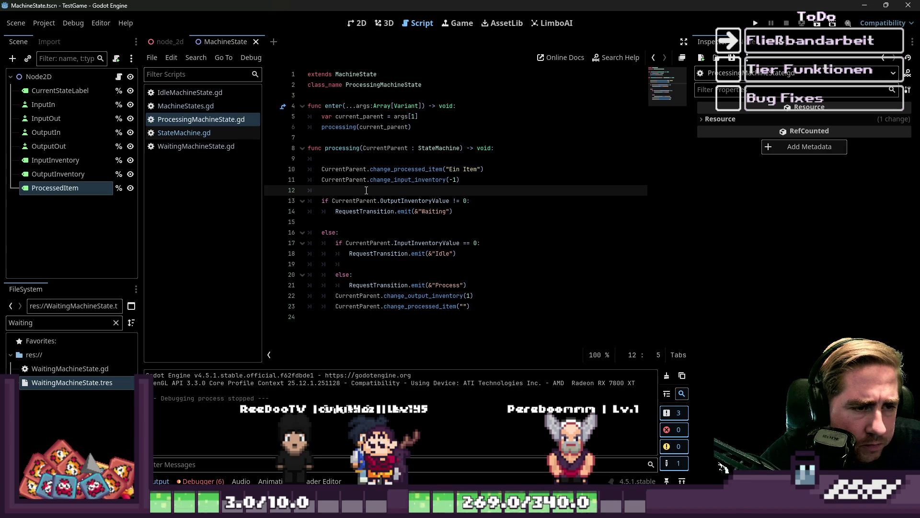
{"action": "mouse_move", "coordinate": [369, 179]}
{"action": "left_mouse_down"}
{"action": "mouse_move", "coordinate": [450, 180]}
{"action": "mouse_move", "coordinate": [391, 182]}
{"action": "left_mouse_up"}
{"action": "left_click", "coordinate": [377, 180]}
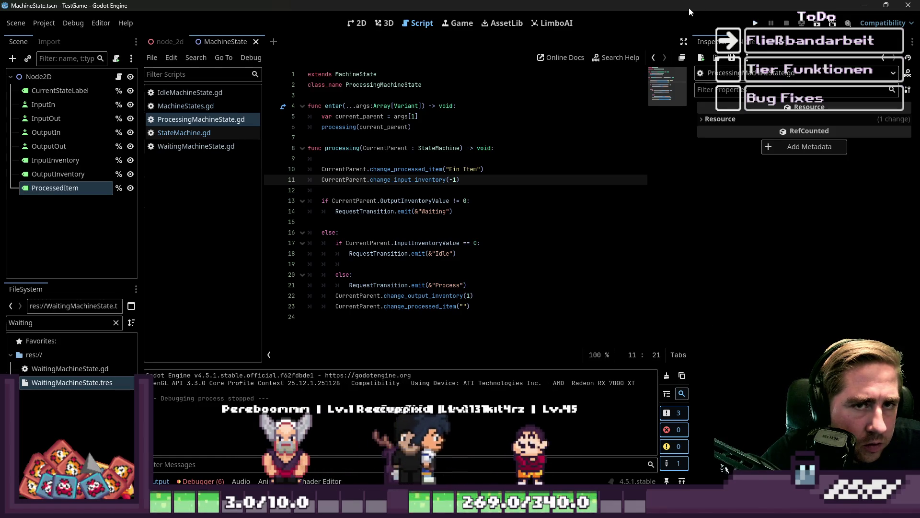
{"action": "left_click_drag", "start_coordinate": [436, 200], "coordinate": [449, 200]}
{"action": "left_click", "coordinate": [430, 222]}
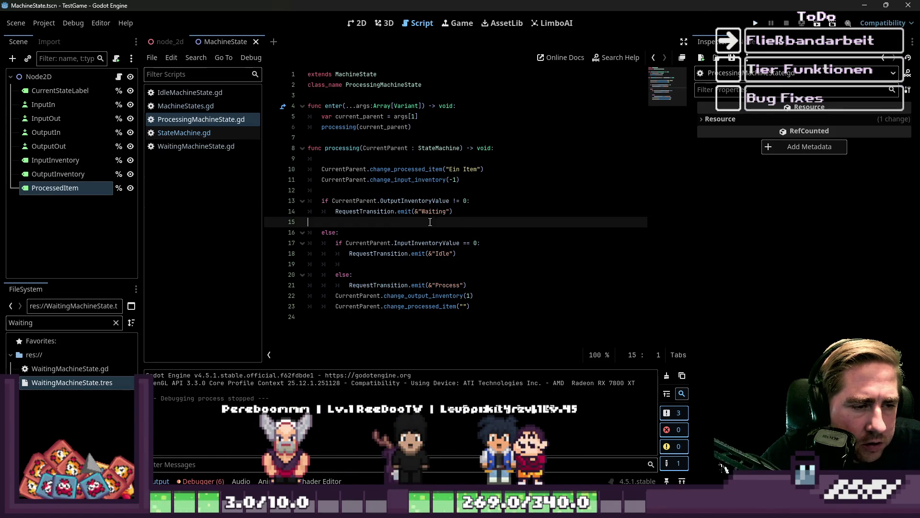
Delete the stray 'p' on line 15 and insert a blank line before the output inventory update
{"action": "triple_click", "coordinate": [352, 235]}
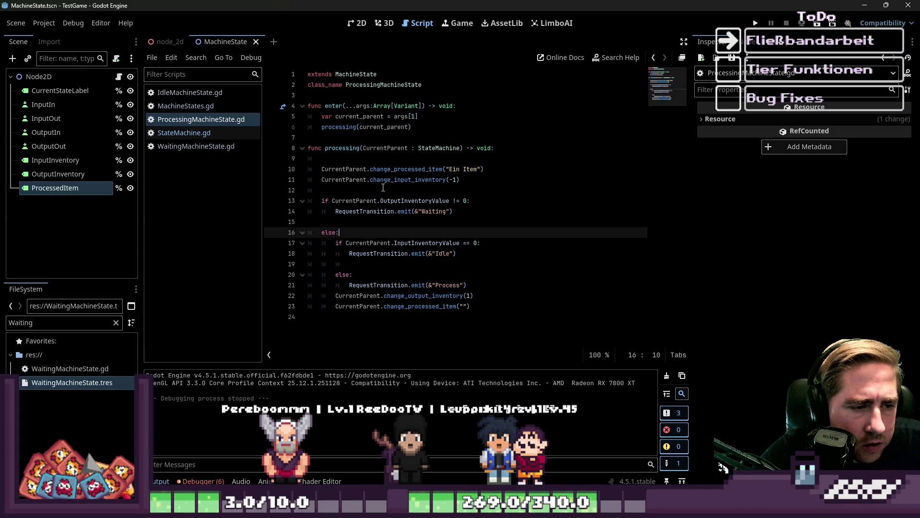
{"action": "left_click_drag", "start_coordinate": [408, 200], "coordinate": [450, 201]}
{"action": "left_click", "coordinate": [432, 223]}
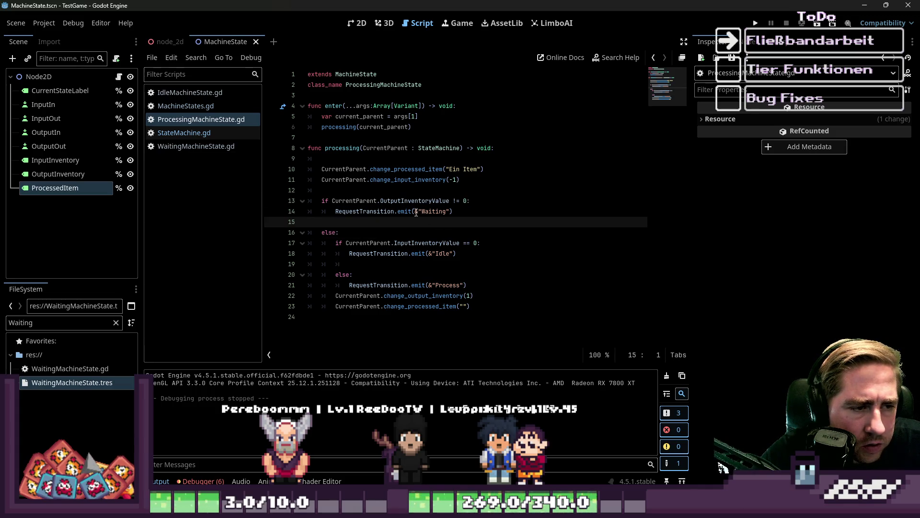
{"action": "type", "text": "p"}
{"action": "key", "text": "BackSpace"}
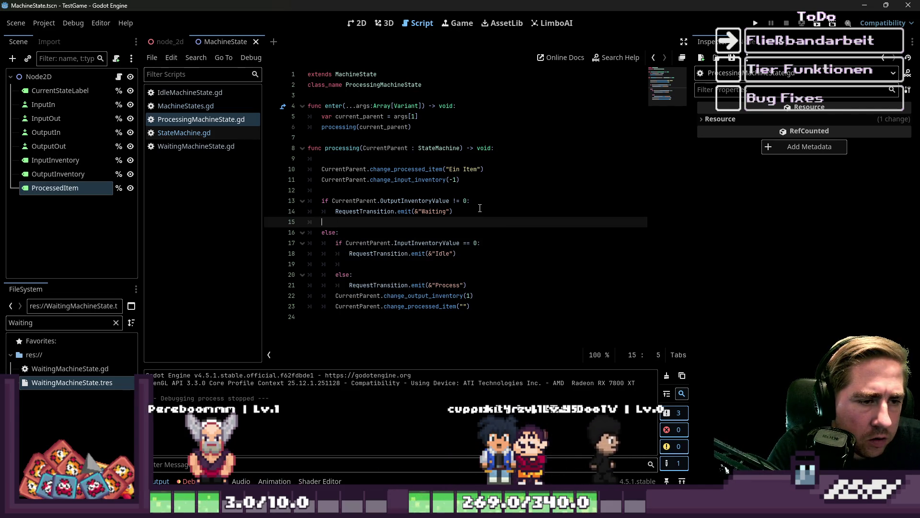
{"action": "key", "text": "Down"}
{"action": "key", "text": "Down"}
{"action": "key", "text": "Down"}
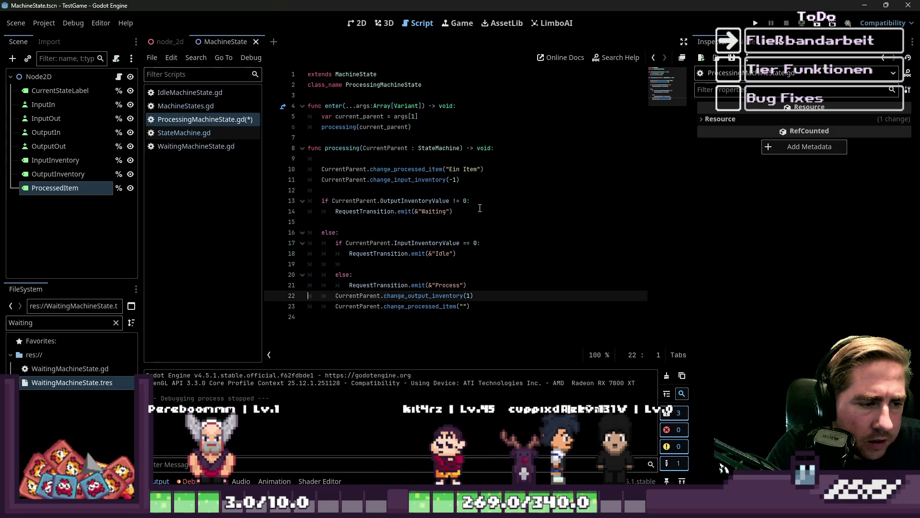
{"action": "key", "text": "Return"}
{"action": "key", "text": "Up"}
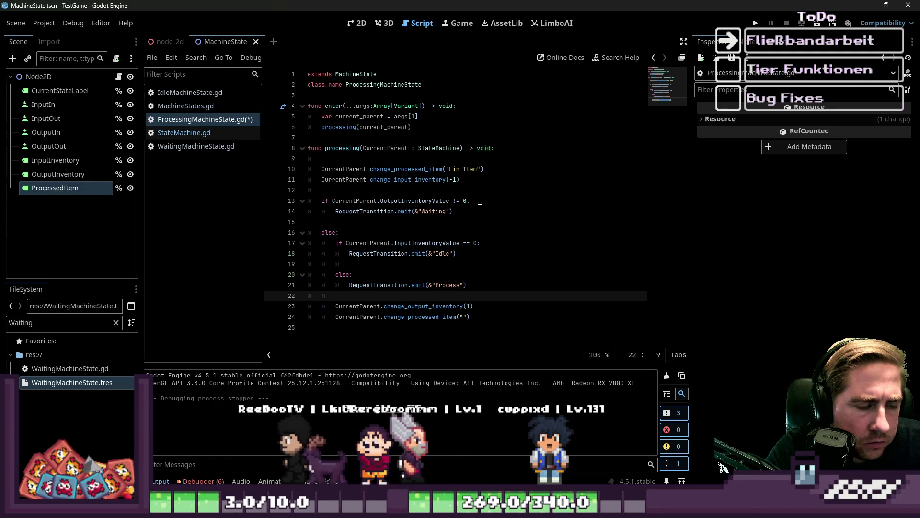
Write 'match [CurrentParent.InputInventoryValue, CurrentParent.OutputInventoryValue]:' above the old if block
{"action": "key", "text": "Up"}
{"action": "key", "text": "Up"}
{"action": "key", "text": "ctrl+Right"}
{"action": "key", "text": "Up"}
{"action": "key", "text": "Up"}
{"action": "key", "text": "Up"}
{"action": "key", "text": "Return"}
{"action": "key", "text": "Return"}
{"action": "key", "text": "Return"}
{"action": "key", "text": "Up"}
{"action": "key", "text": "Up"}
{"action": "type", "text": "m"}
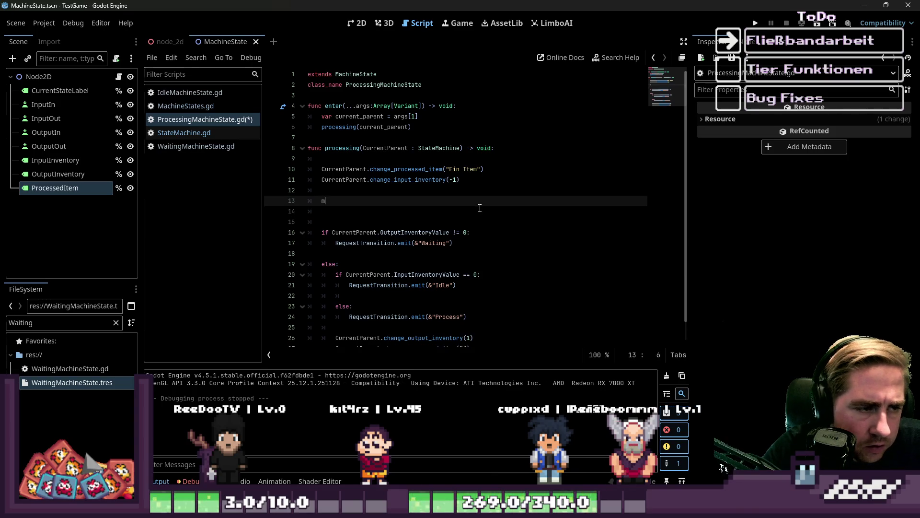
{"action": "type", "text": "atch"}
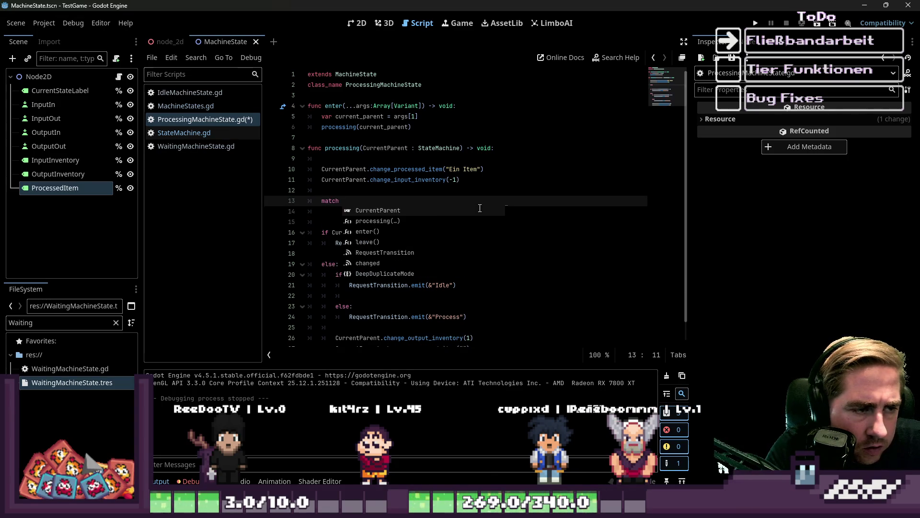
{"action": "type", "text": " [CurrentPar"}
{"action": "key", "text": "Return"}
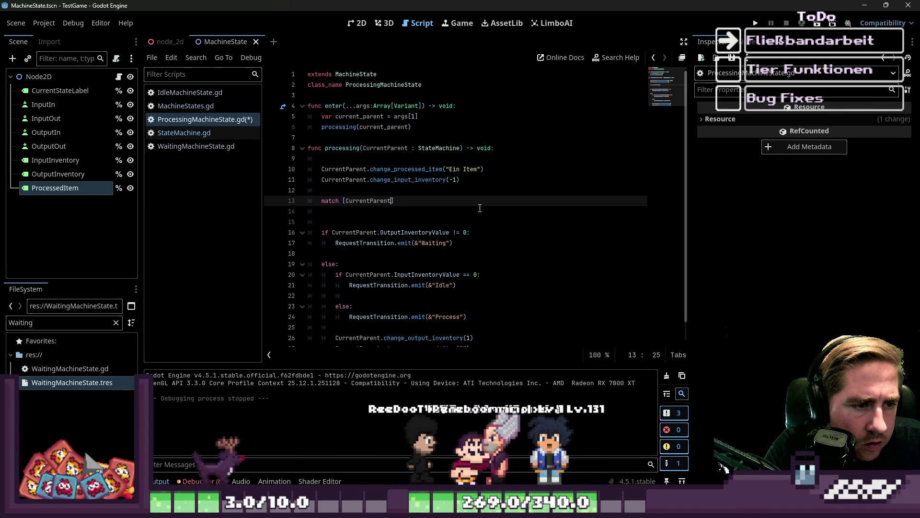
{"action": "type", "text": ".In"}
{"action": "key", "text": "Return"}
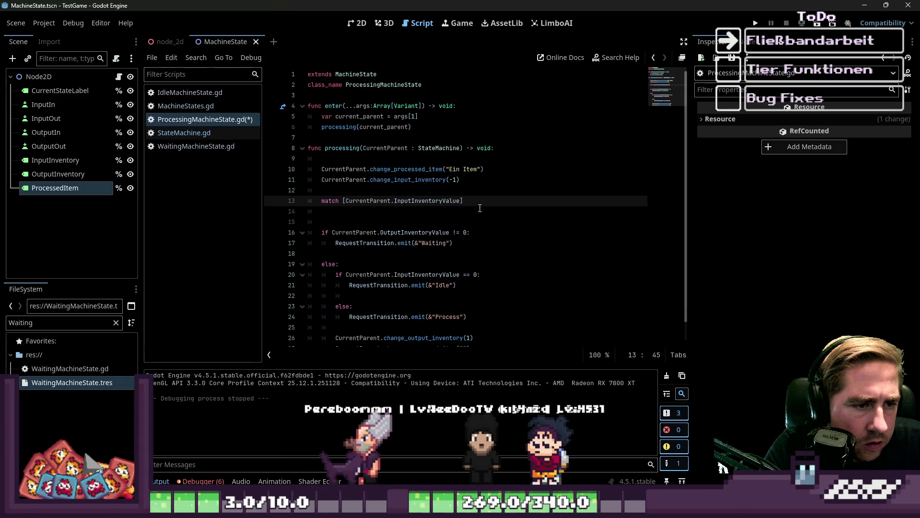
{"action": "type", "text": ", C"}
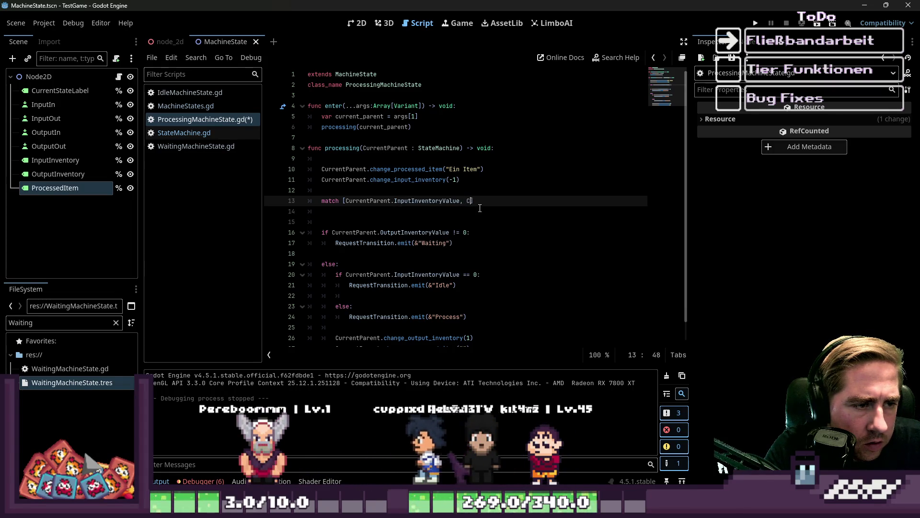
{"action": "type", "text": "ent.Out"}
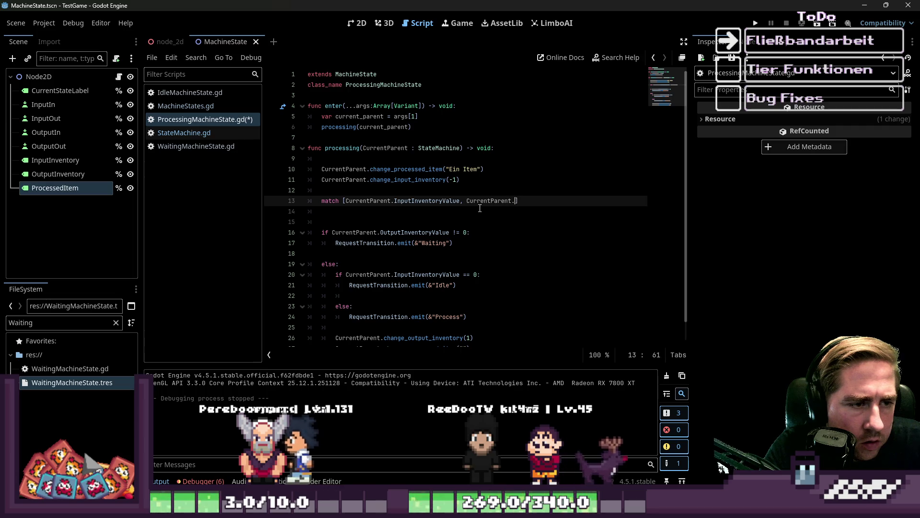
{"action": "key", "text": "Return"}
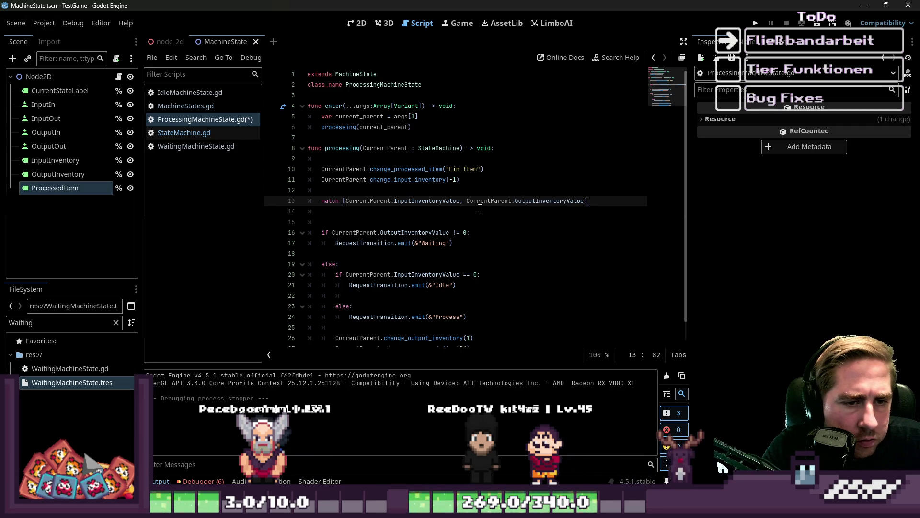
{"action": "key", "text": "Return"}
{"action": "key", "text": "Return"}
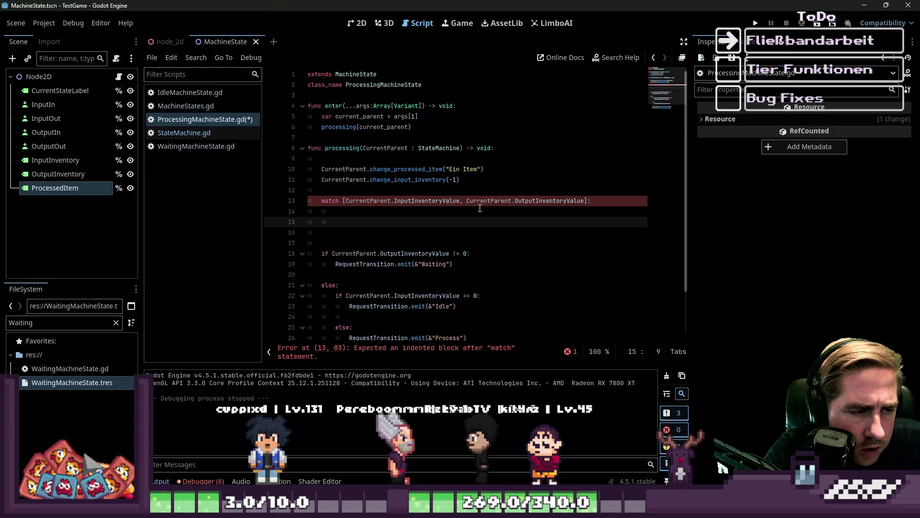
Add a first '_,_:' case with a placeholder pass body
{"action": "type", "text": "_"}
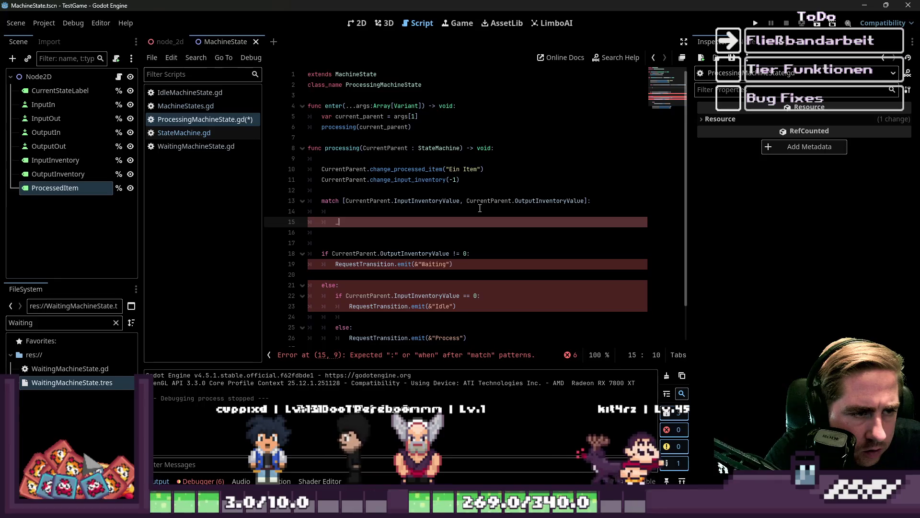
{"action": "type", "text": ",:"}
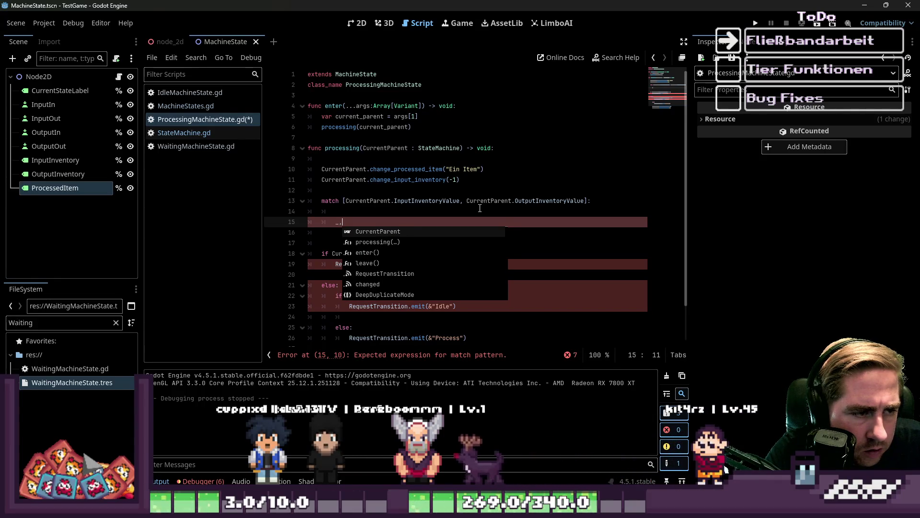
{"action": "key", "text": "Left"}
{"action": "type", "text": "_"}
{"action": "key", "text": "End"}
{"action": "key", "text": "Return"}
{"action": "type", "text": "p"}
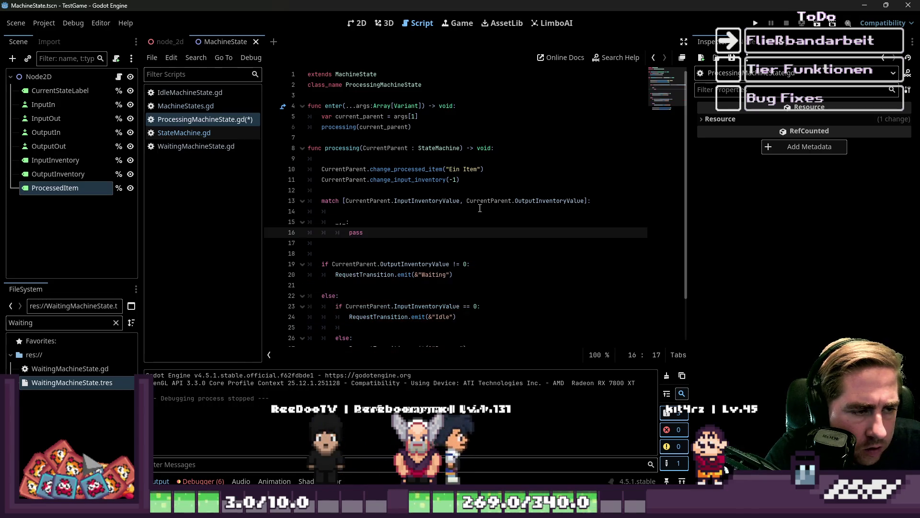
{"action": "key", "text": "Up"}
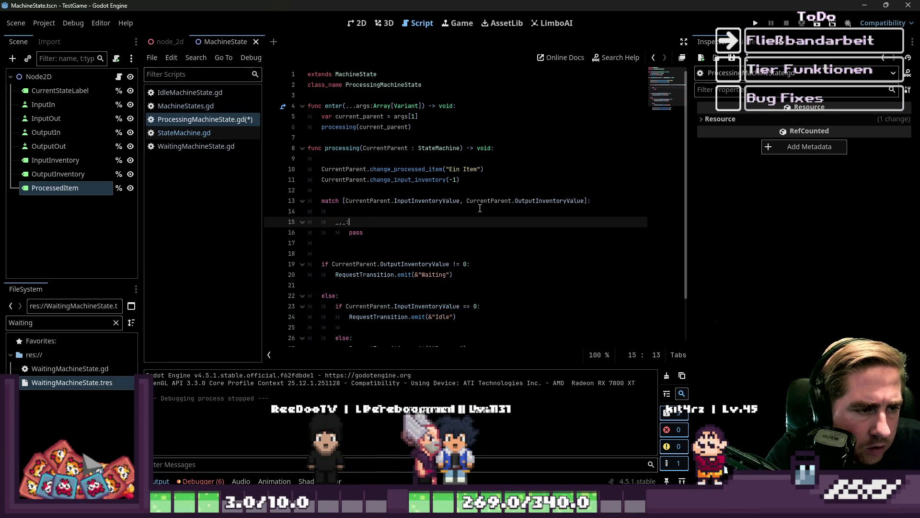
{"action": "key", "text": "Home"}
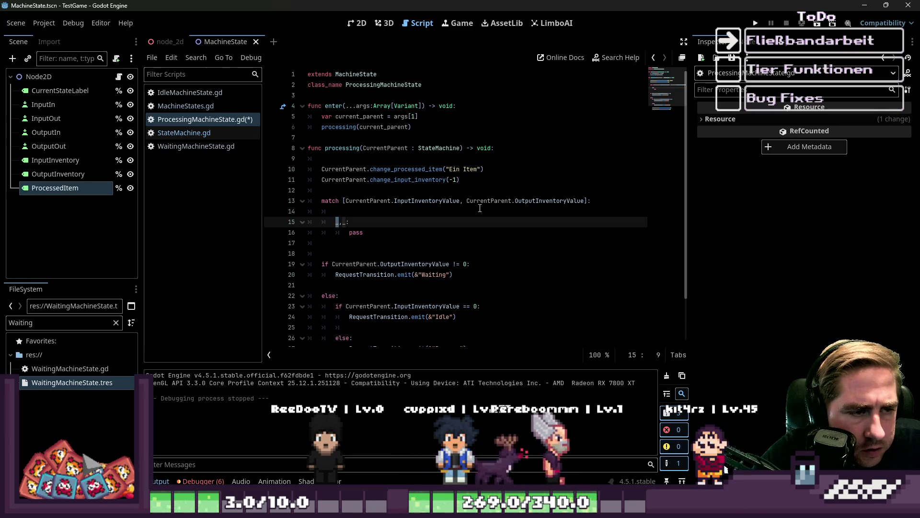
{"action": "key", "text": "Down"}
{"action": "key", "text": "Down"}
{"action": "key", "text": "Down"}
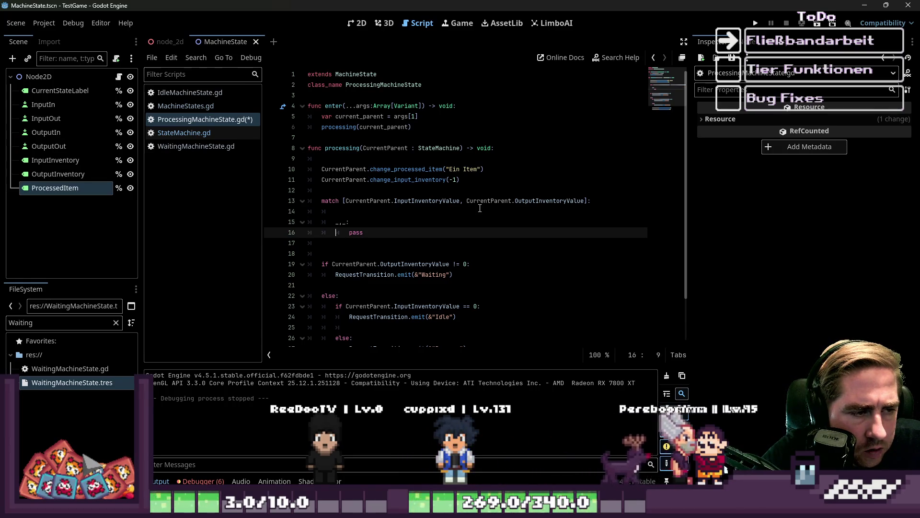
{"action": "key", "text": "BackSpace"}
{"action": "key", "text": "BackSpace"}
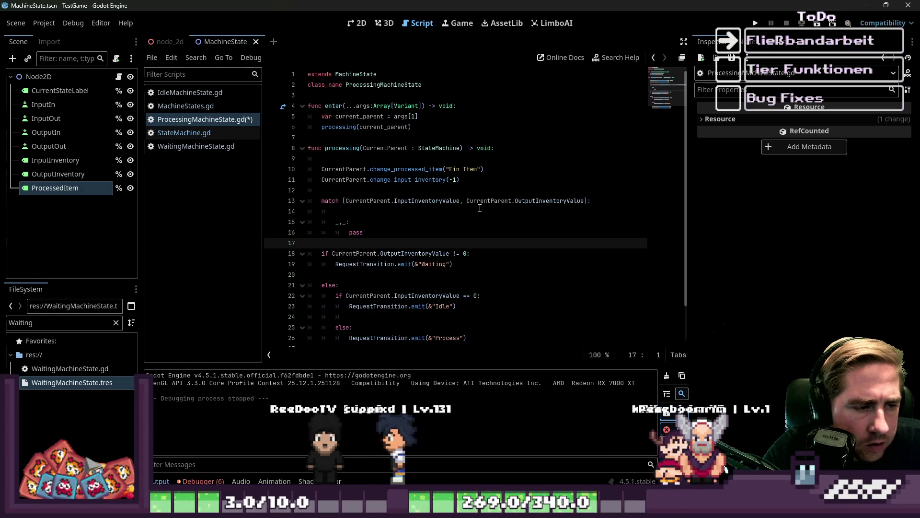
{"action": "scroll", "coordinate": [480, 208], "scroll_direction": "down", "scroll_amount": 2}
Change the first pattern to 0,0 and replace its pass with the copied Idle transition call
{"action": "left_click", "coordinate": [339, 180]}
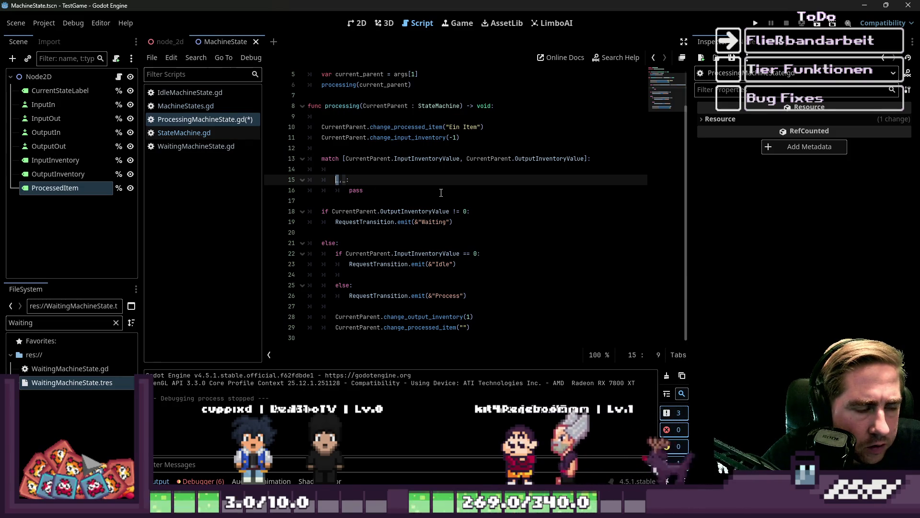
{"action": "type", "text": "0"}
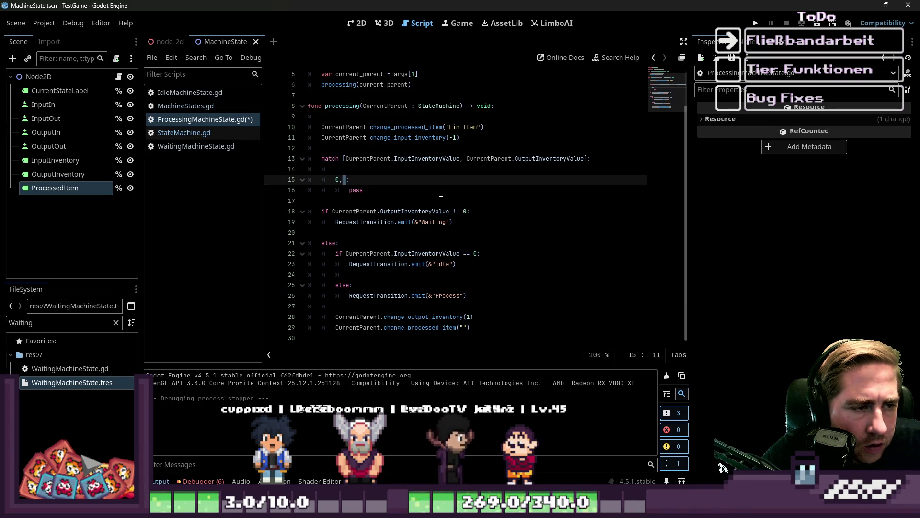
{"action": "type", "text": "0"}
{"action": "key", "text": "Down"}
{"action": "key", "text": "Down"}
{"action": "key", "text": "Down"}
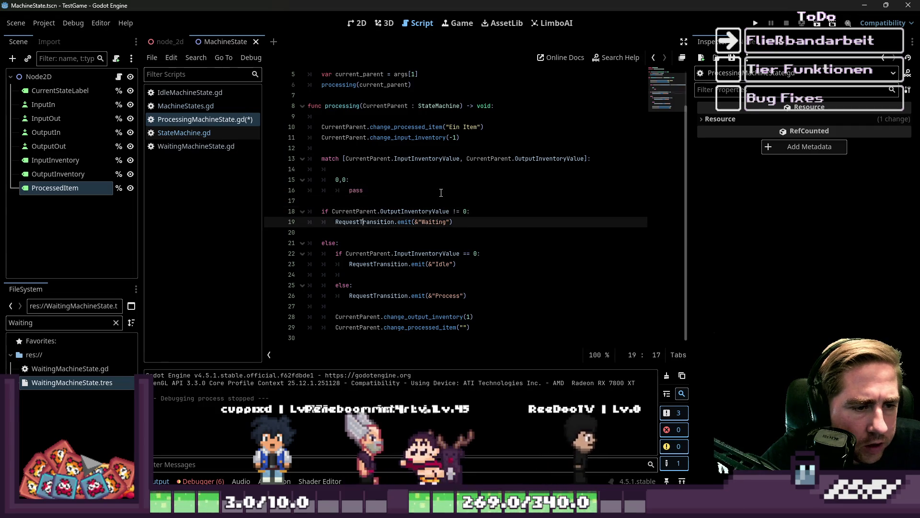
{"action": "key", "text": "Down"}
{"action": "key", "text": "Down"}
{"action": "key", "text": "Down"}
{"action": "key", "text": "Home"}
{"action": "key", "text": "shift+End"}
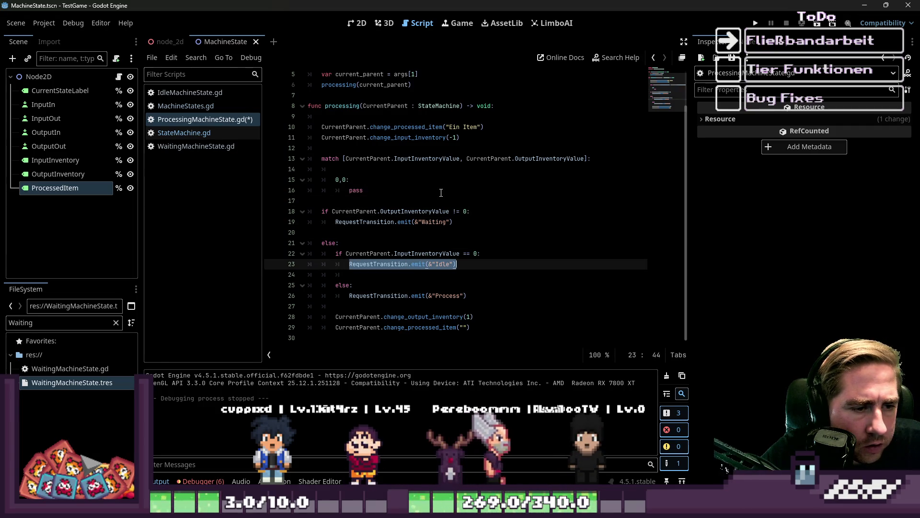
{"action": "key", "text": "ctrl+c"}
{"action": "key", "text": "Up"}
{"action": "key", "text": "Up"}
{"action": "key", "text": "Up"}
{"action": "key", "text": "Home"}
{"action": "key", "text": "shift+End"}
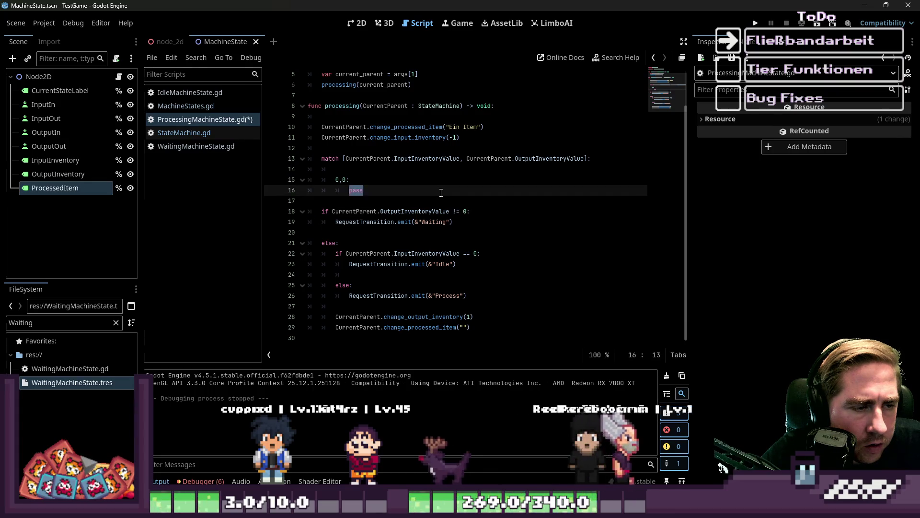
{"action": "key", "text": "ctrl+v"}
Add a _,0 case that transitions to the Processing state
{"action": "key", "text": "Return"}
{"action": "key", "text": "BackSpace"}
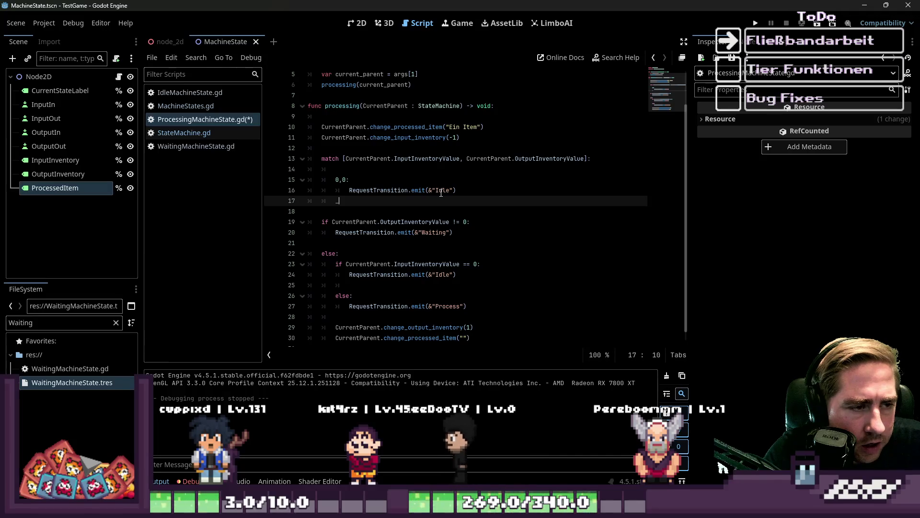
{"action": "type", "text": ","}
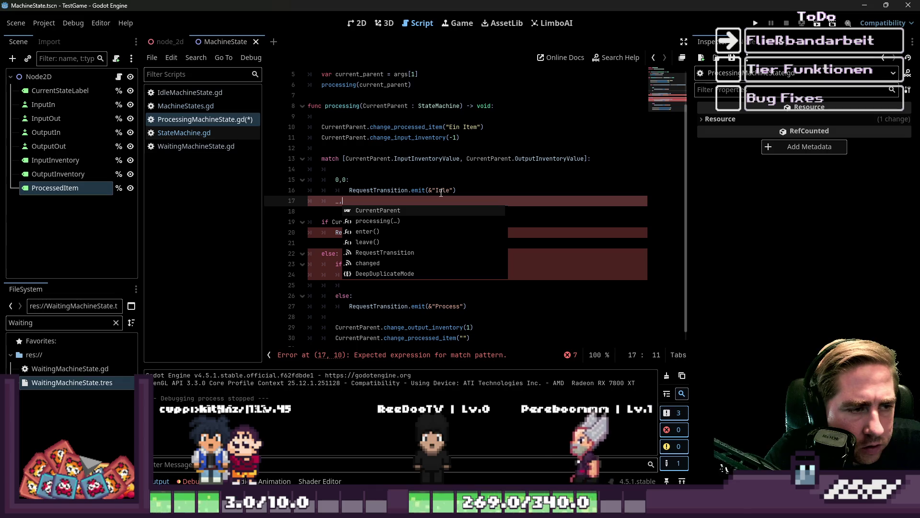
{"action": "type", "text": "_"}
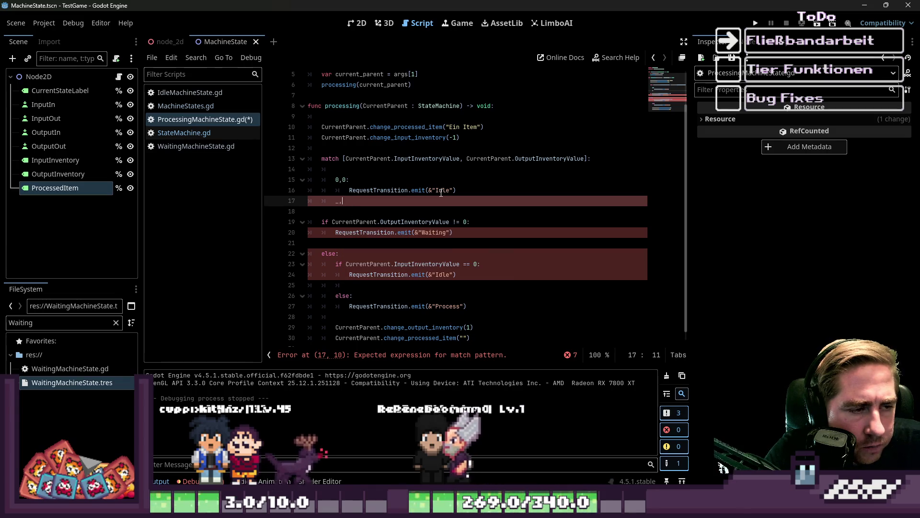
{"action": "key", "text": "BackSpace"}
{"action": "type", "text": "0:"}
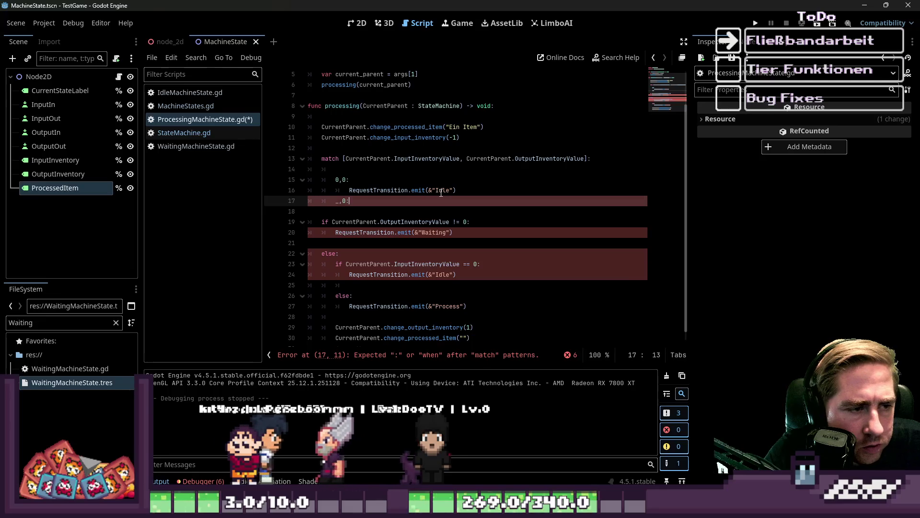
{"action": "key", "text": "Return"}
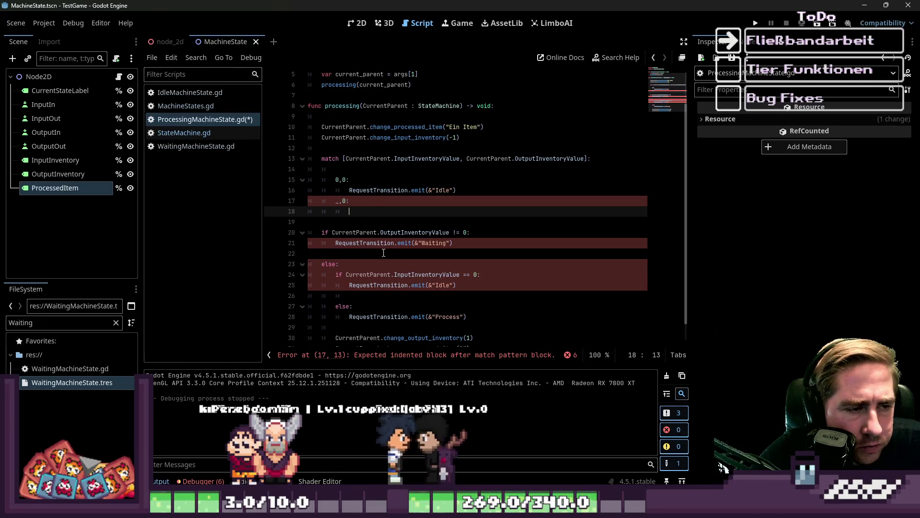
{"action": "left_click", "coordinate": [450, 243]}
{"action": "left_click_drag", "start_coordinate": [450, 243], "coordinate": [334, 244]}
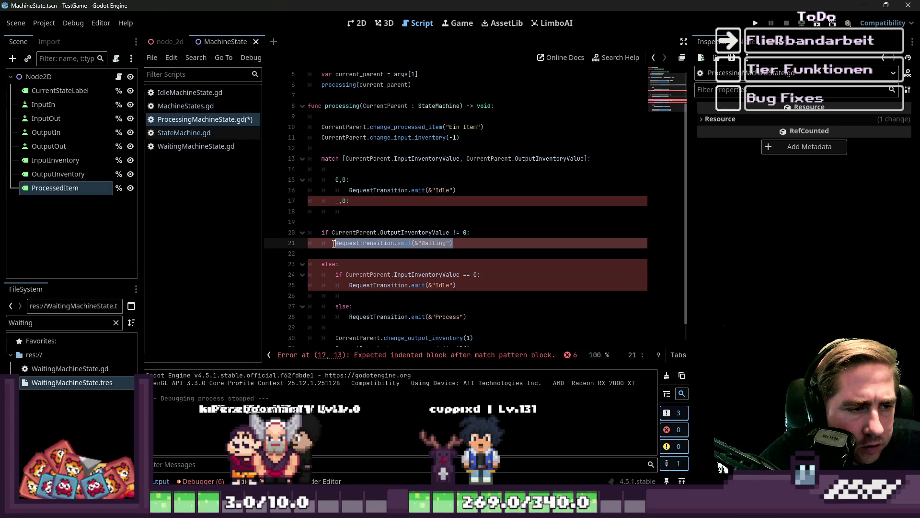
{"action": "left_click", "coordinate": [372, 213]}
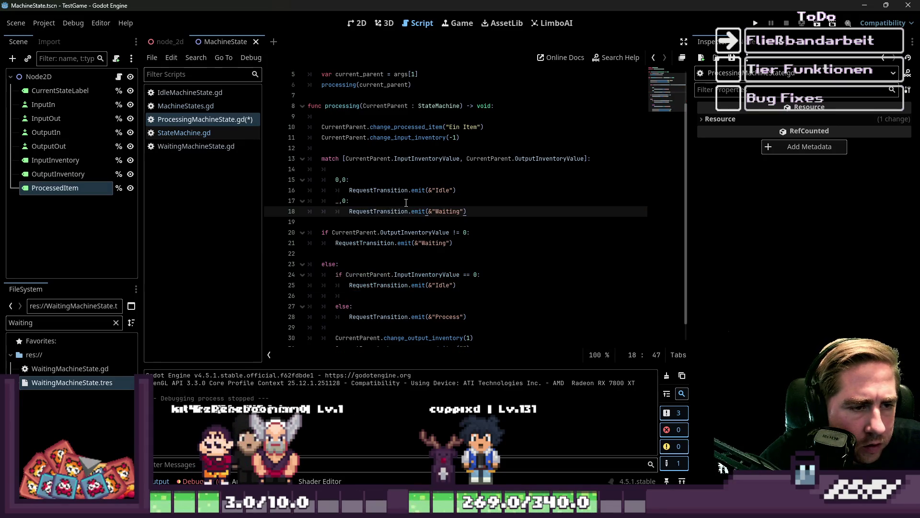
{"action": "type", "text": "Process"}
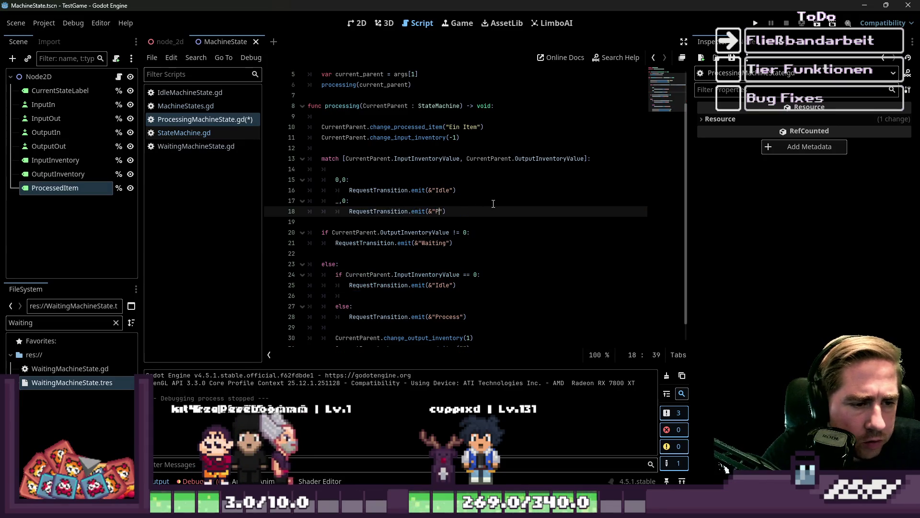
{"action": "type", "text": "ing"}
{"action": "key", "text": "Down"}
{"action": "key", "text": "Return"}
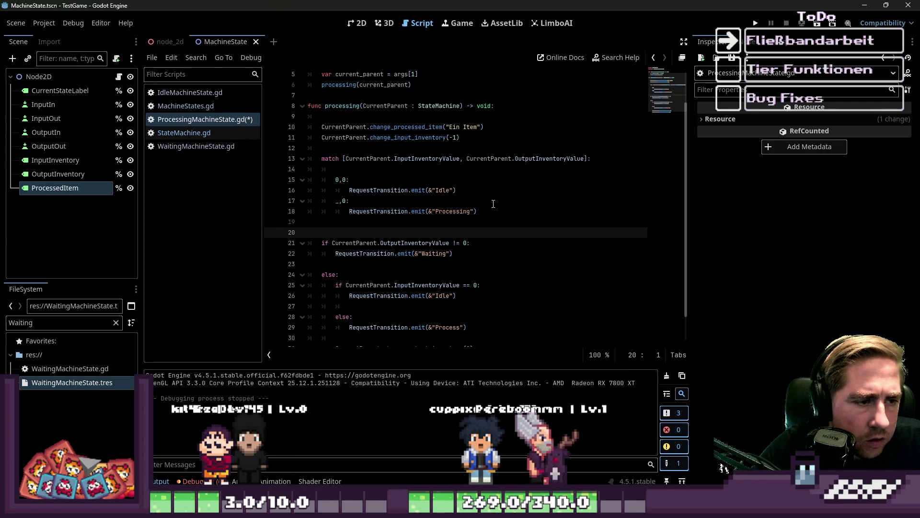
{"action": "key", "text": "Up"}
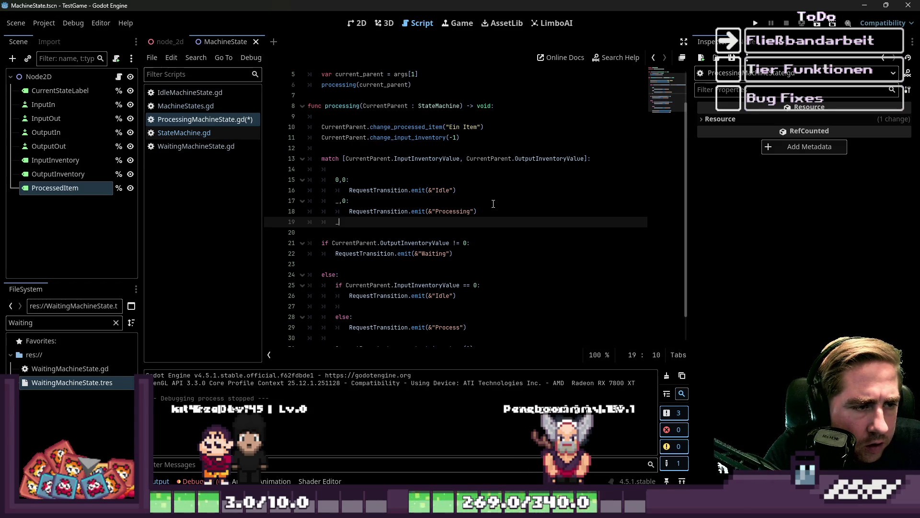
Add a 0,_ case that reuses the Waiting transition call
{"action": "type", "text": "0,"}
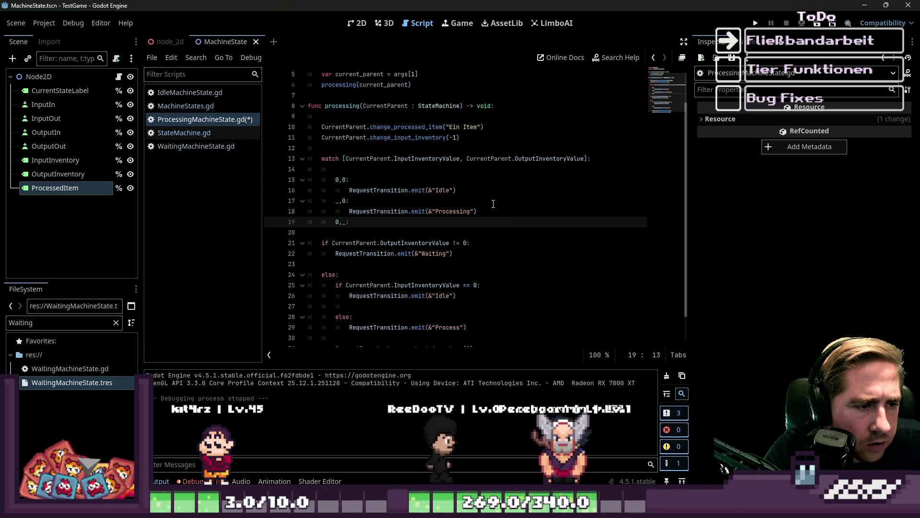
{"action": "key", "text": "Return"}
{"action": "key", "text": "Up"}
{"action": "key", "text": "Up"}
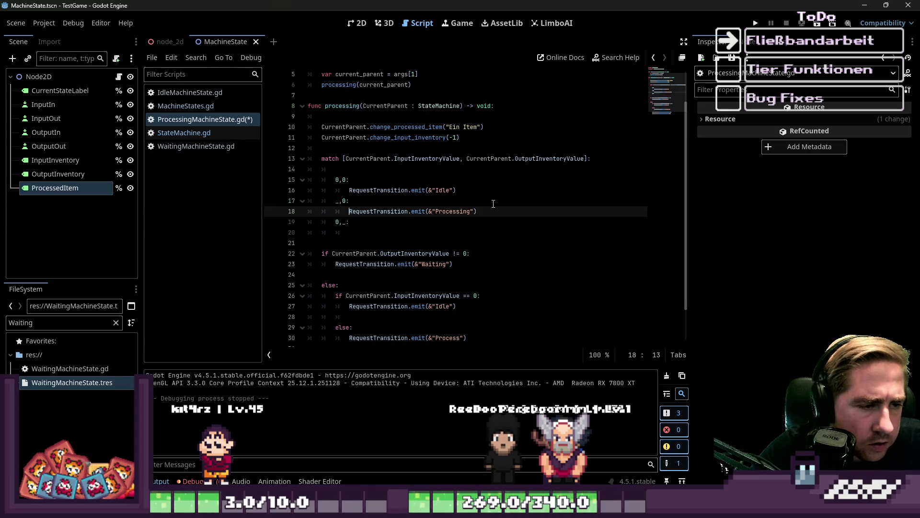
{"action": "key", "text": "Down"}
{"action": "key", "text": "Down"}
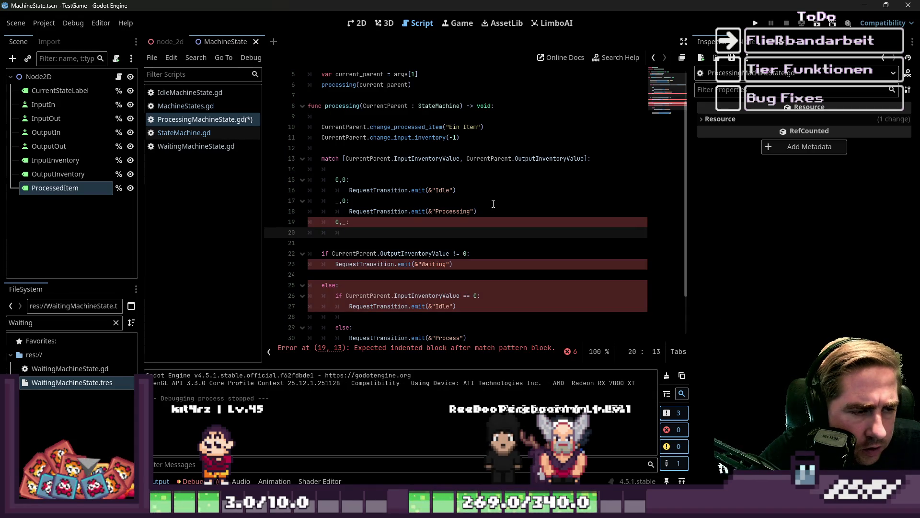
{"action": "key", "text": "Down"}
{"action": "key", "text": "Down"}
{"action": "key", "text": "Down"}
{"action": "key", "text": "ctrl+shift+Right"}
{"action": "key", "text": "ctrl+shift+Right"}
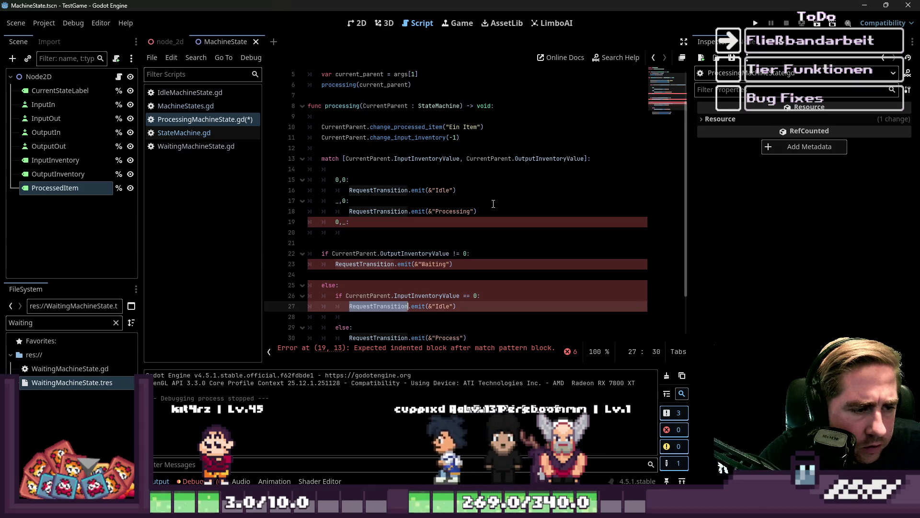
{"action": "key", "text": "End"}
{"action": "key", "text": "Up"}
{"action": "key", "text": "Up"}
{"action": "key", "text": "Up"}
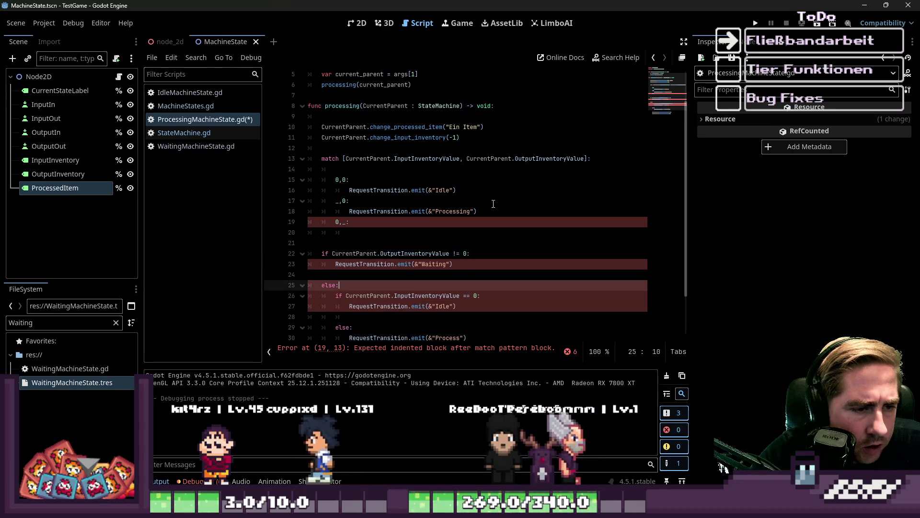
{"action": "key", "text": "ctrl+shift+Left"}
{"action": "key", "text": "ctrl+shift+Left"}
{"action": "key", "text": "ctrl+shift+Left"}
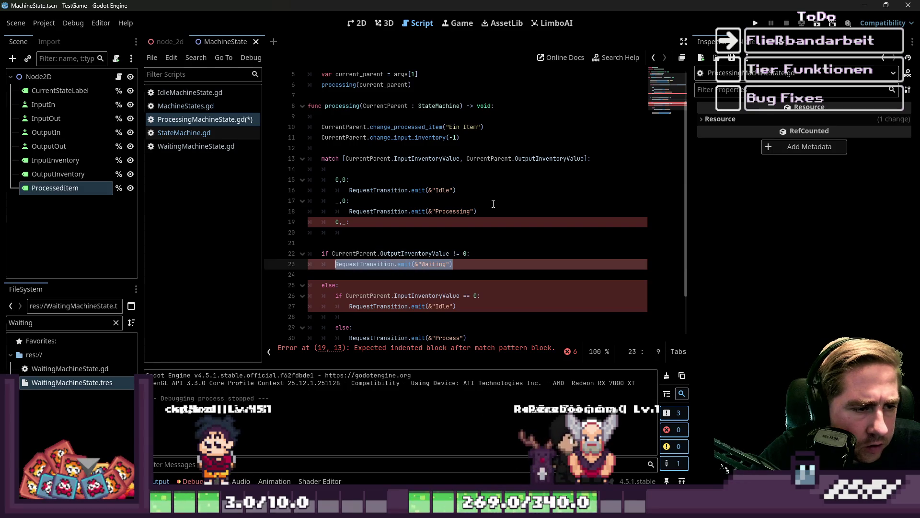
{"action": "key", "text": "Up"}
{"action": "key", "text": "Up"}
{"action": "key", "text": "Up"}
{"action": "key", "text": "End"}
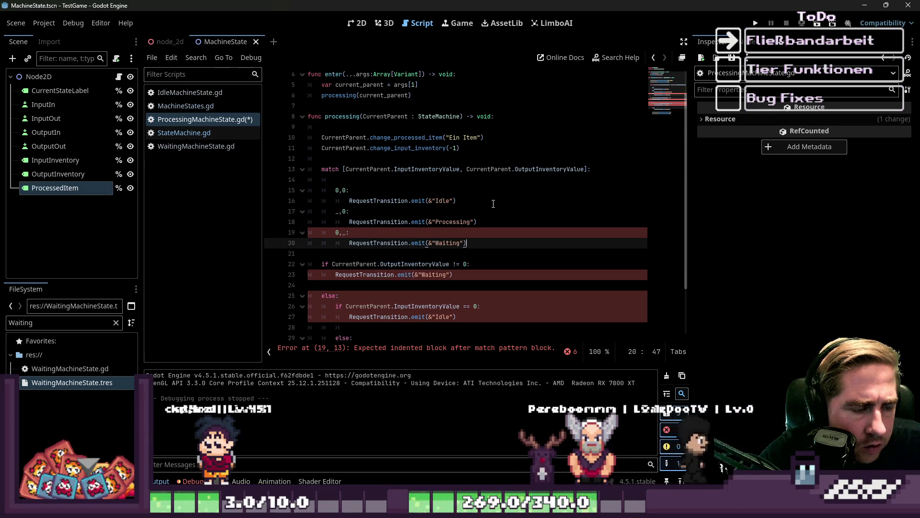
{"action": "key", "text": "Return"}
{"action": "key", "text": "BackSpace"}
{"action": "key", "text": "BackSpace"}
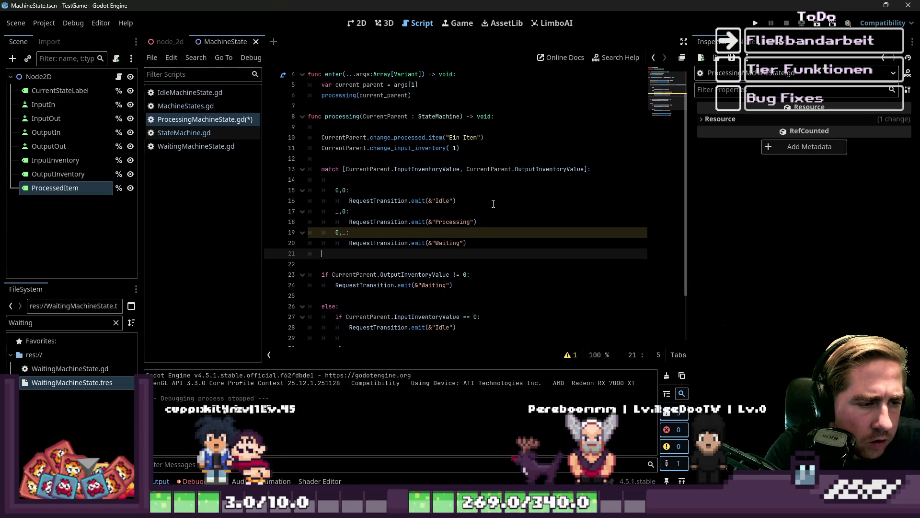
Add a _,_ case transitioning to Waiting and start deleting the old if/else block
{"action": "type", "text": "_"}
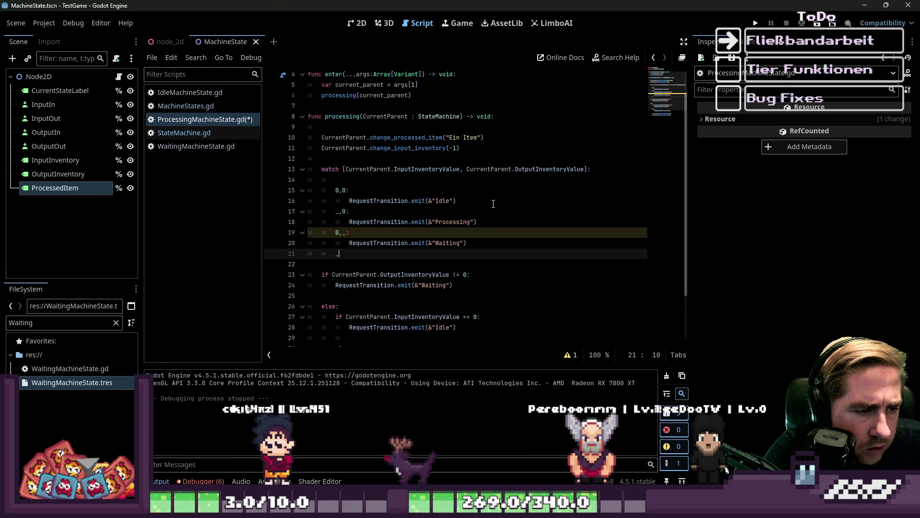
{"action": "type", "text": ","}
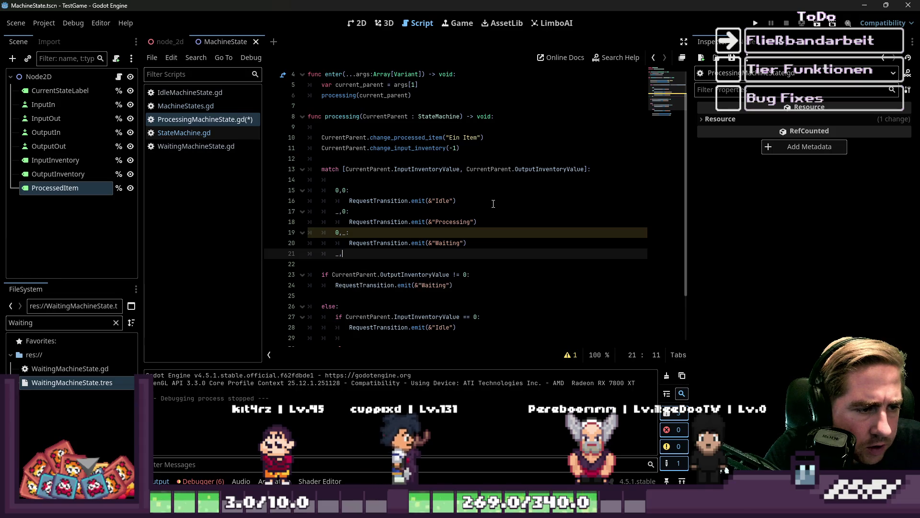
{"action": "type", "text": "::"}
{"action": "key", "text": "Return"}
{"action": "key", "text": "BackSpace"}
{"action": "key", "text": "Up"}
{"action": "key", "text": "Up"}
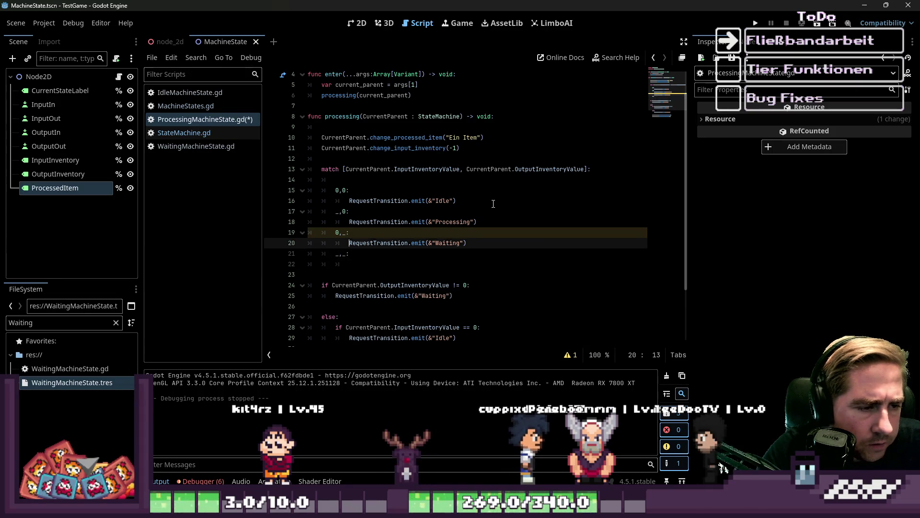
{"action": "key", "text": "Home"}
{"action": "key", "text": "shift+End"}
{"action": "key", "text": "Down"}
{"action": "key", "text": "Down"}
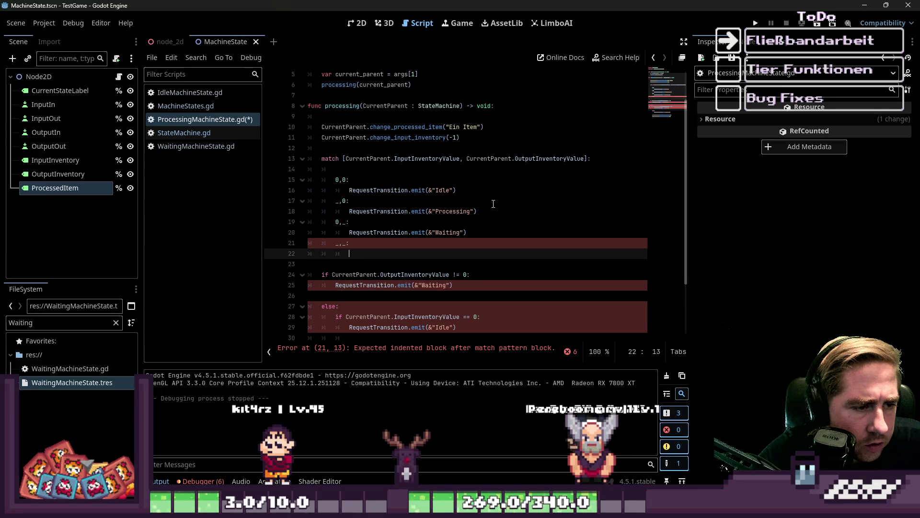
{"action": "key", "text": "Down"}
{"action": "key", "text": "shift+Down"}
{"action": "key", "text": "shift+Down"}
{"action": "key", "text": "shift+Down"}
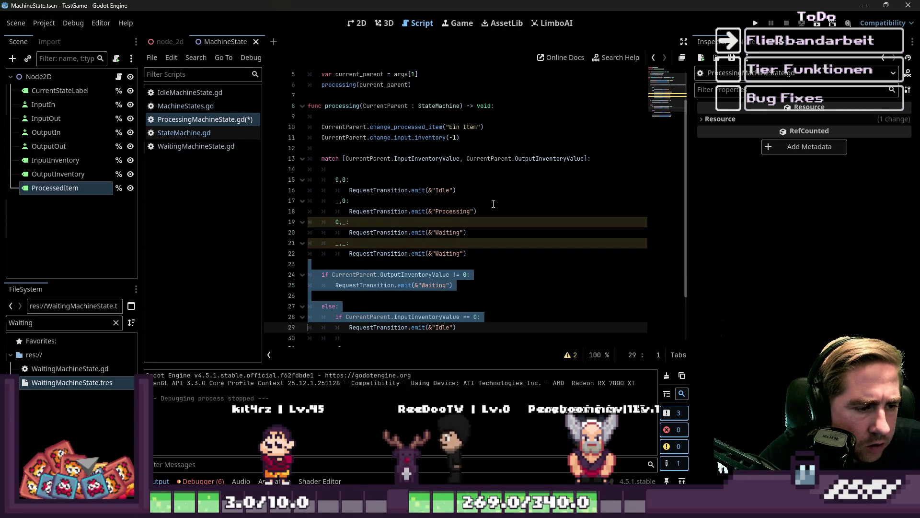
{"action": "key", "text": "Delete"}
Finish removing the old if/else block and cut the output inventory and processed item lines
{"action": "key", "text": "shift+Down"}
{"action": "key", "text": "shift+Down"}
{"action": "key", "text": "shift+Down"}
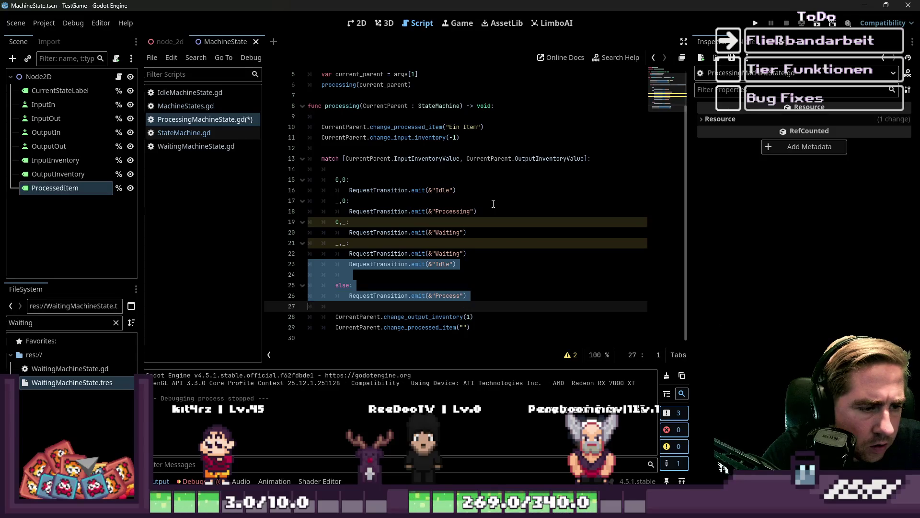
{"action": "key", "text": "Delete"}
{"action": "key", "text": "Down"}
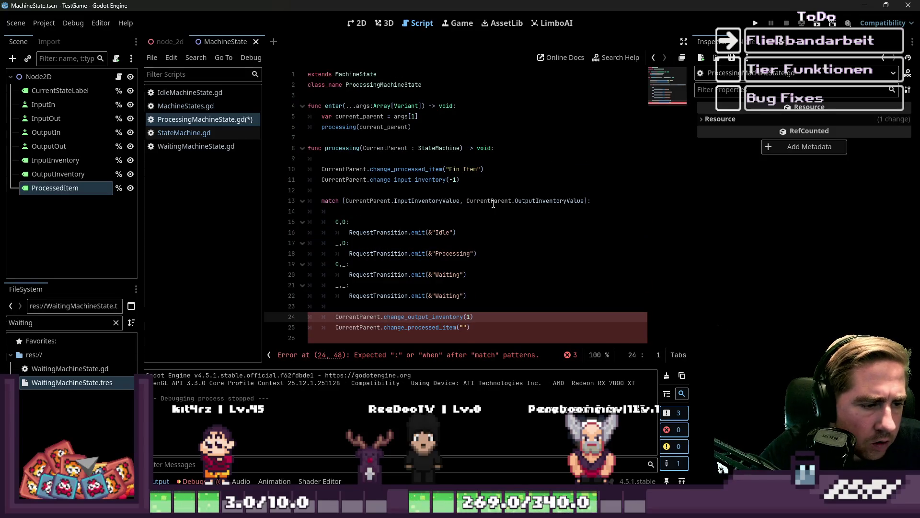
{"action": "key", "text": "shift+Down"}
{"action": "key", "text": "shift+End"}
{"action": "key", "text": "ctrl+c"}
{"action": "key", "text": "BackSpace"}
{"action": "key", "text": "BackSpace"}
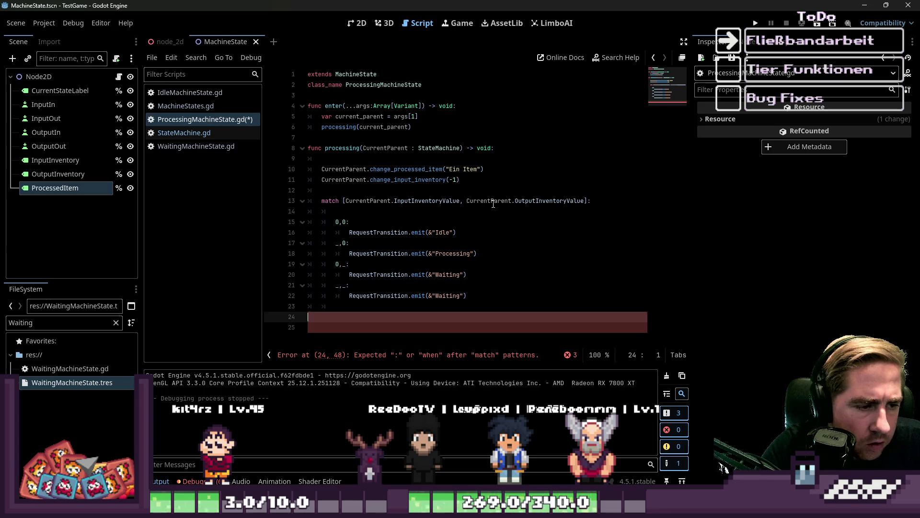
Paste change_output_inventory(1) and change_processed_item("") into the _,0 case body, indented
{"action": "key", "text": "Up"}
{"action": "key", "text": "Up"}
{"action": "key", "text": "Up"}
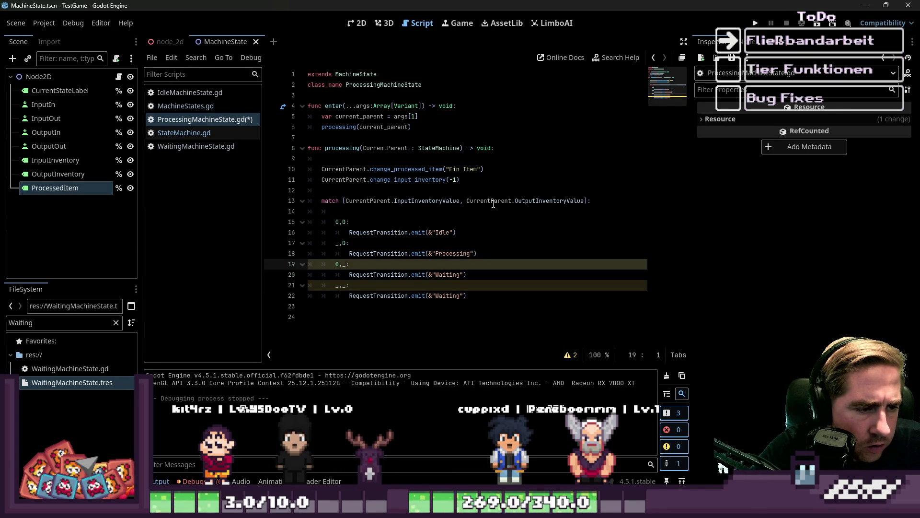
{"action": "key", "text": "Return"}
{"action": "key", "text": "Up"}
{"action": "key", "text": "ctrl+v"}
{"action": "key", "text": "Up"}
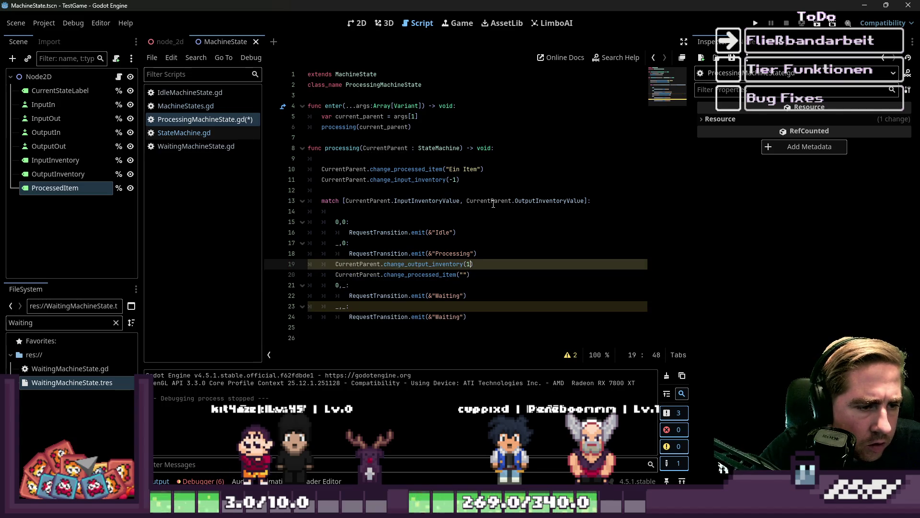
{"action": "key", "text": "shift+Down"}
{"action": "key", "text": "Tab"}
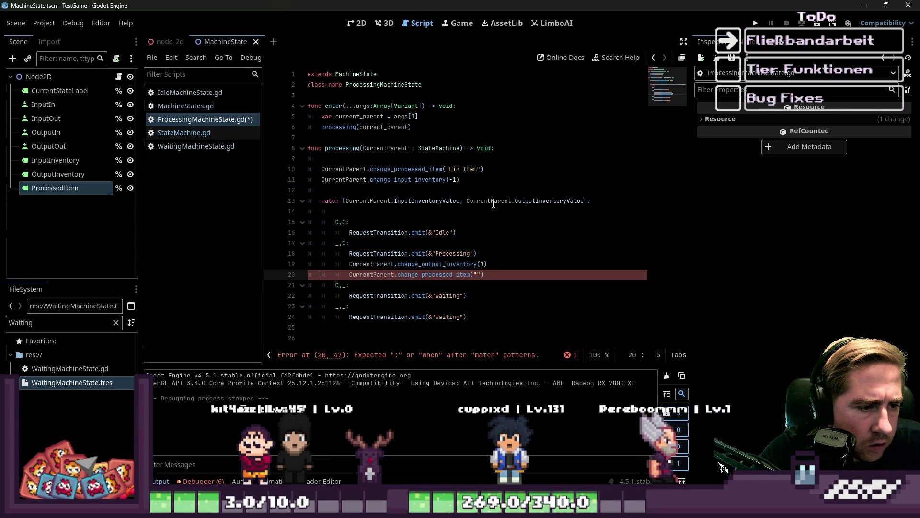
Paste the same lines into the 0,0 branch and indent change_processed_item("") under it
{"action": "key", "text": "Up"}
{"action": "key", "text": "Up"}
{"action": "key", "text": "Return"}
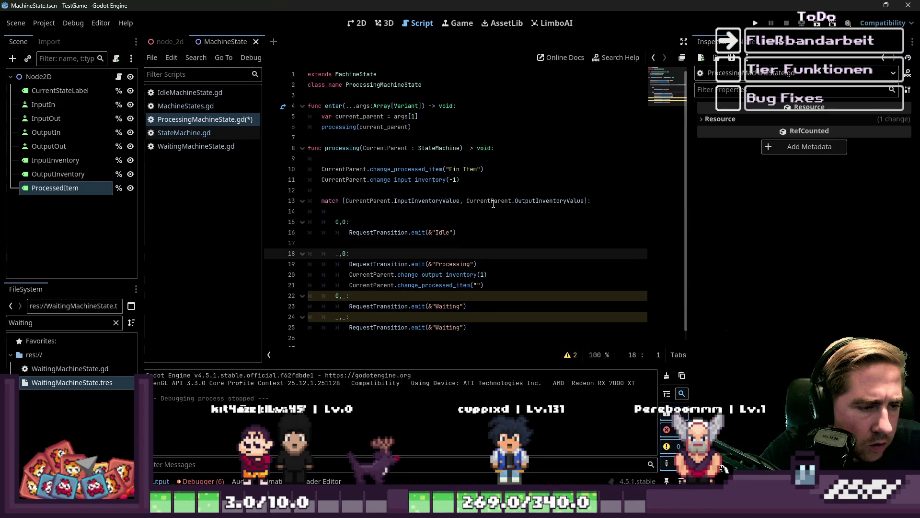
{"action": "key", "text": "Up"}
{"action": "key", "text": "Tab"}
{"action": "key", "text": "Tab"}
{"action": "key", "text": "Tab"}
{"action": "key", "text": "ctrl+v"}
{"action": "key", "text": "Up"}
{"action": "key", "text": "Up"}
{"action": "key", "text": "Down"}
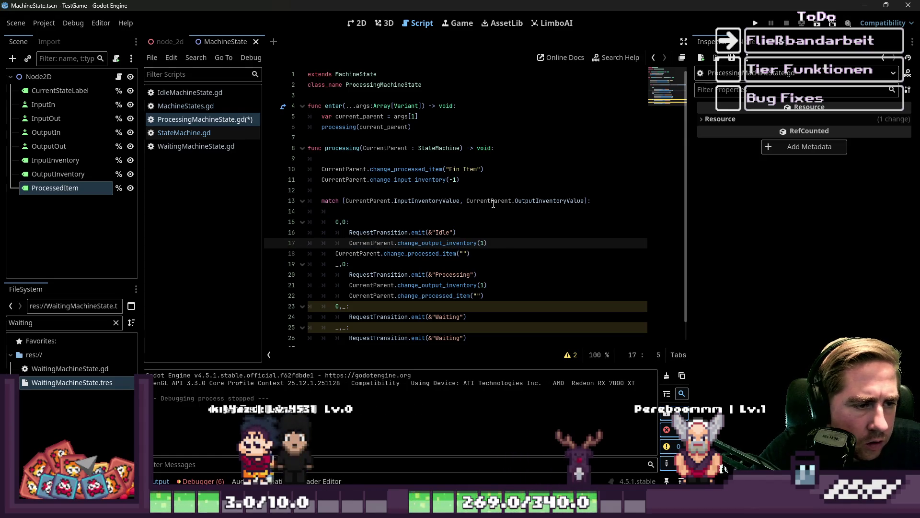
{"action": "key", "text": "Down"}
{"action": "key", "text": "Tab"}
{"action": "key", "text": "Up"}
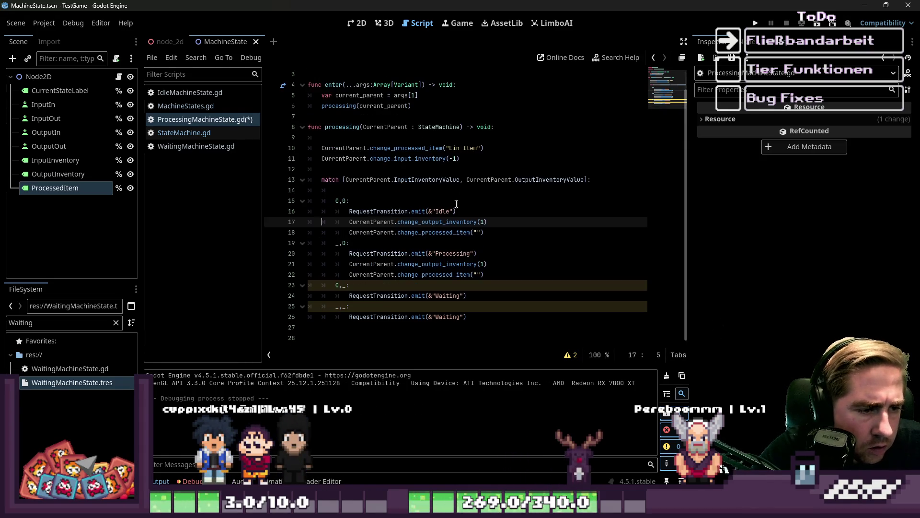
Open the script warnings list showing UNREACHABLE_PATTERN on lines 23 and 25
{"action": "scroll", "coordinate": [431, 244], "scroll_direction": "down", "scroll_amount": 1}
{"action": "left_click", "coordinate": [365, 284]}
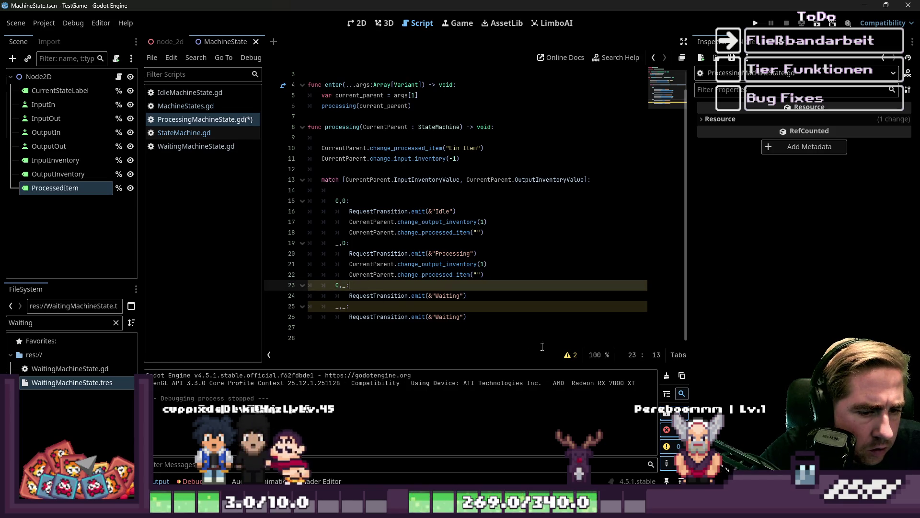
{"action": "left_click", "coordinate": [571, 354]}
Review the flagged 0,_ and _,_ Waiting branches and select the match branch lines
{"action": "scroll", "coordinate": [480, 294], "scroll_direction": "down", "scroll_amount": 2}
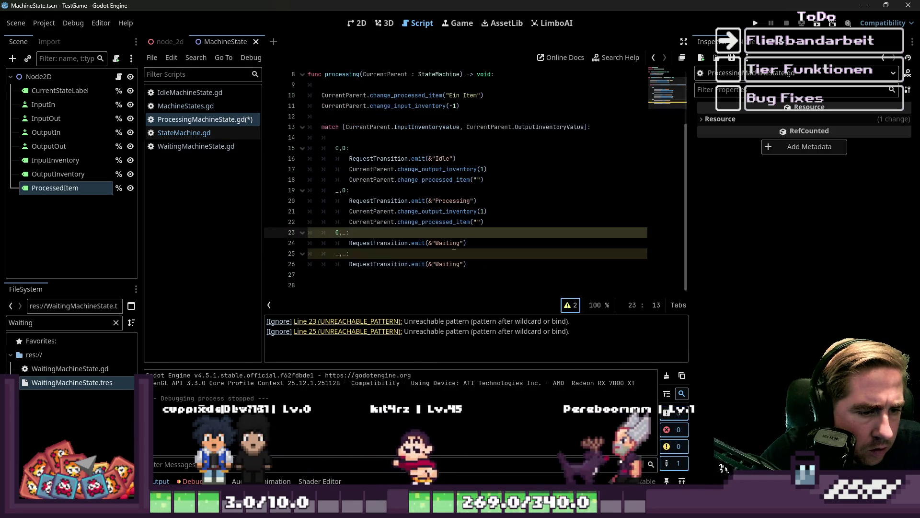
{"action": "left_click", "coordinate": [341, 232]}
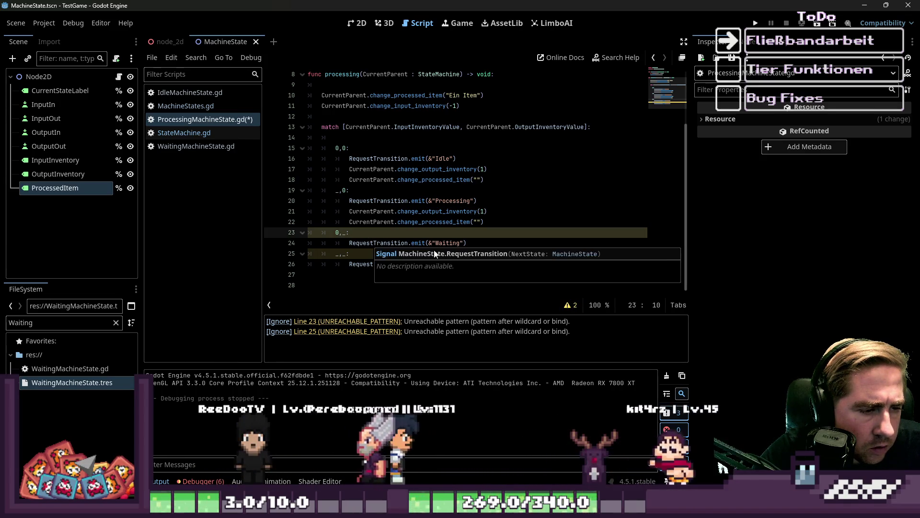
{"action": "left_click", "coordinate": [347, 263]}
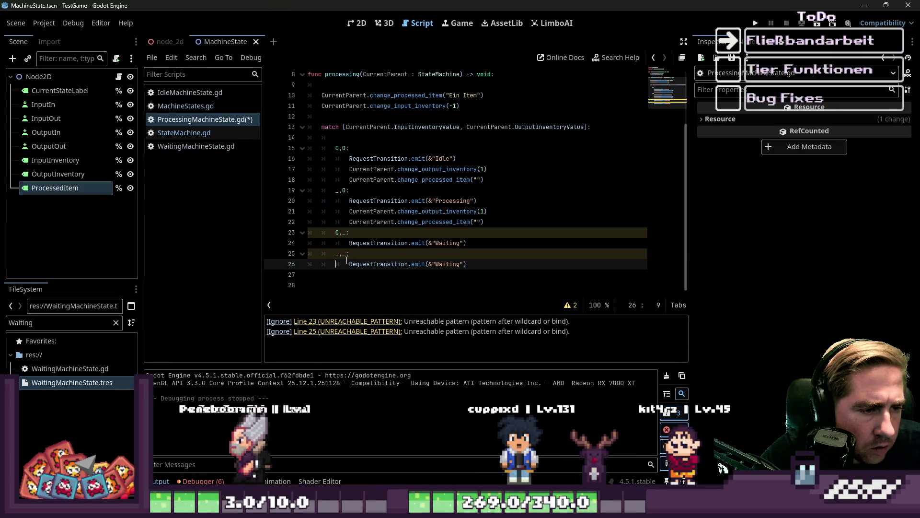
{"action": "left_click", "coordinate": [406, 253]}
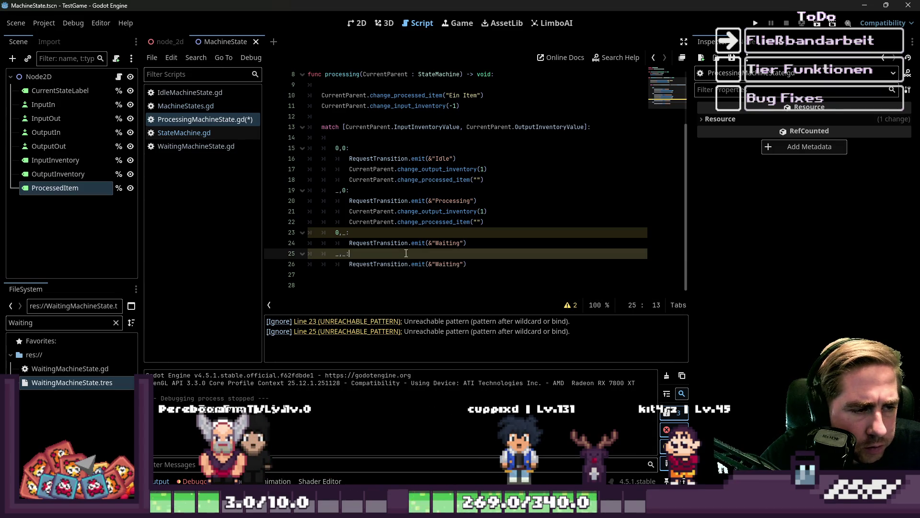
{"action": "left_click", "coordinate": [352, 234]}
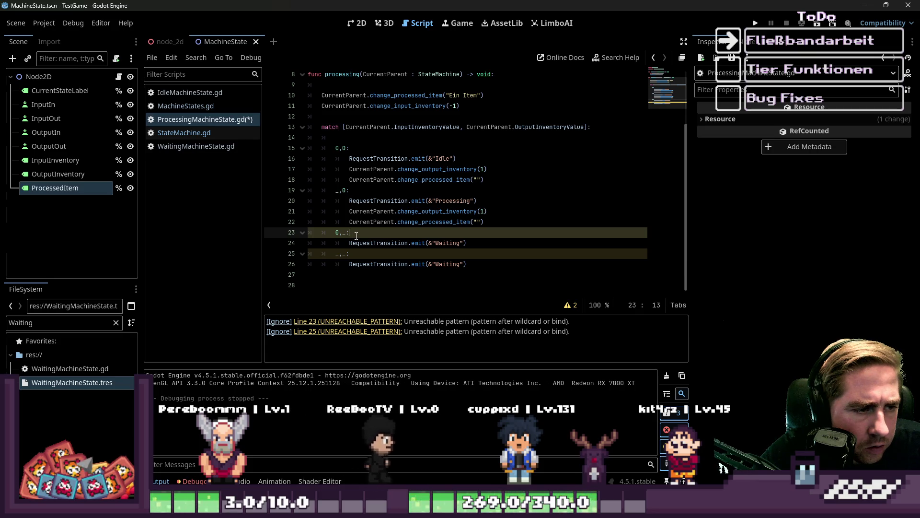
{"action": "left_click", "coordinate": [339, 233]}
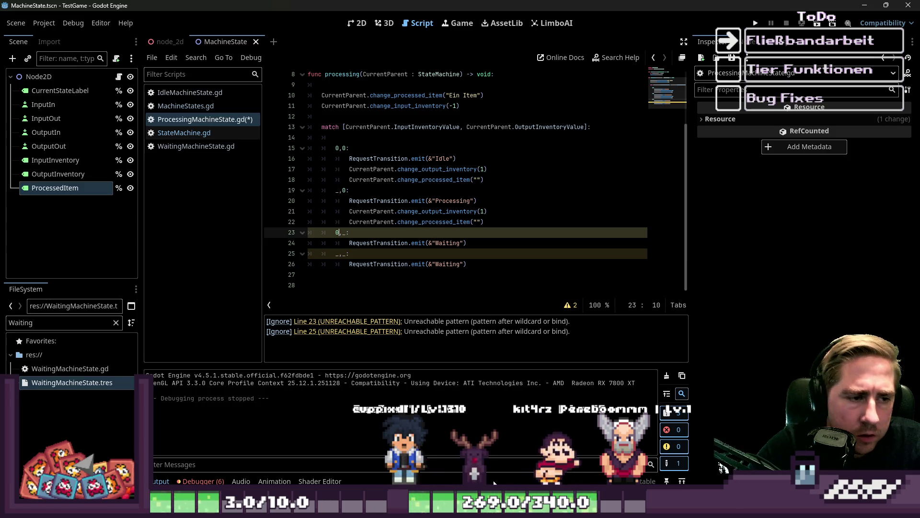
{"action": "mouse_move", "coordinate": [489, 266]}
{"action": "left_mouse_down"}
{"action": "mouse_move", "coordinate": [336, 165]}
{"action": "mouse_move", "coordinate": [335, 154]}
{"action": "left_mouse_up"}
Select the whole match block and review lines 22–23
{"action": "left_click", "coordinate": [489, 266]}
{"action": "mouse_move", "coordinate": [489, 266]}
{"action": "left_mouse_down"}
{"action": "mouse_move", "coordinate": [336, 148]}
{"action": "mouse_move", "coordinate": [336, 127]}
{"action": "left_mouse_up"}
{"action": "left_click", "coordinate": [484, 222]}
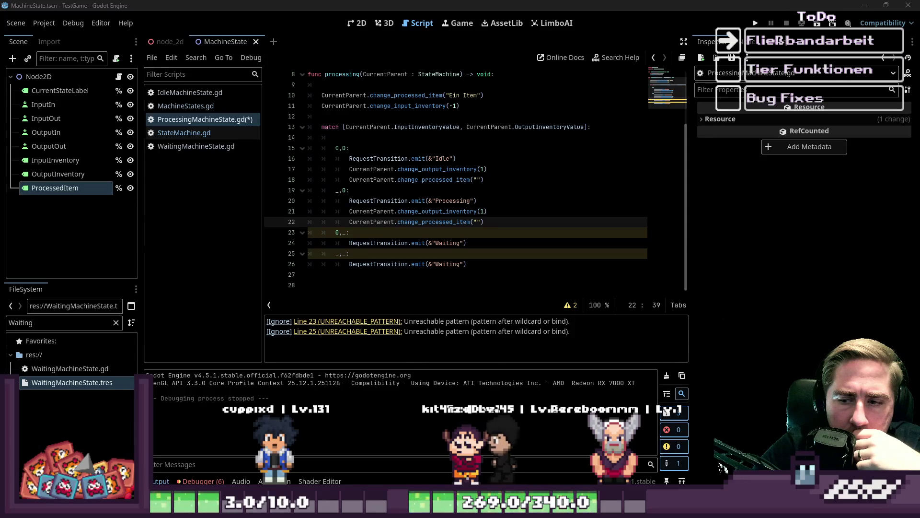
{"action": "left_click", "coordinate": [335, 232]}
Delete the square brackets around the two inventory values on the line 13 match
{"action": "left_click", "coordinate": [344, 128]}
{"action": "key", "text": "BackSpace"}
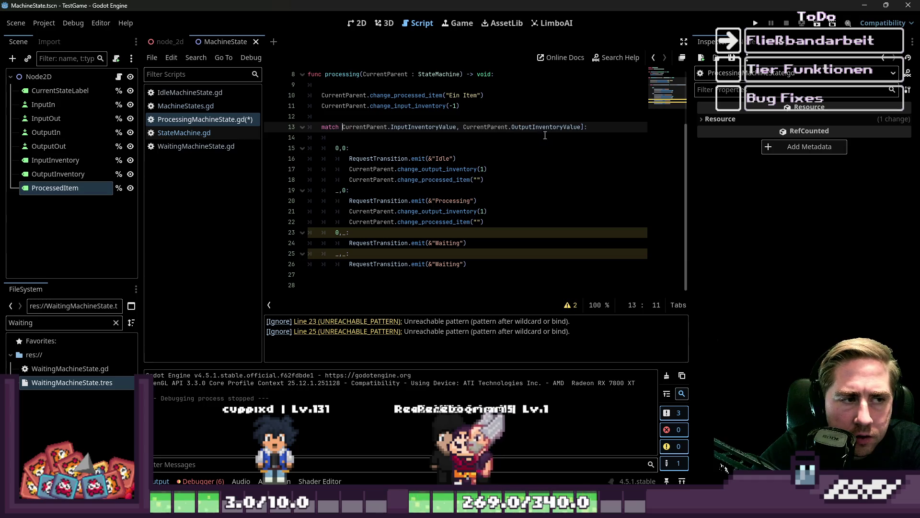
{"action": "left_click", "coordinate": [587, 127]}
{"action": "key", "text": "BackSpace"}
{"action": "left_click", "coordinate": [578, 158]}
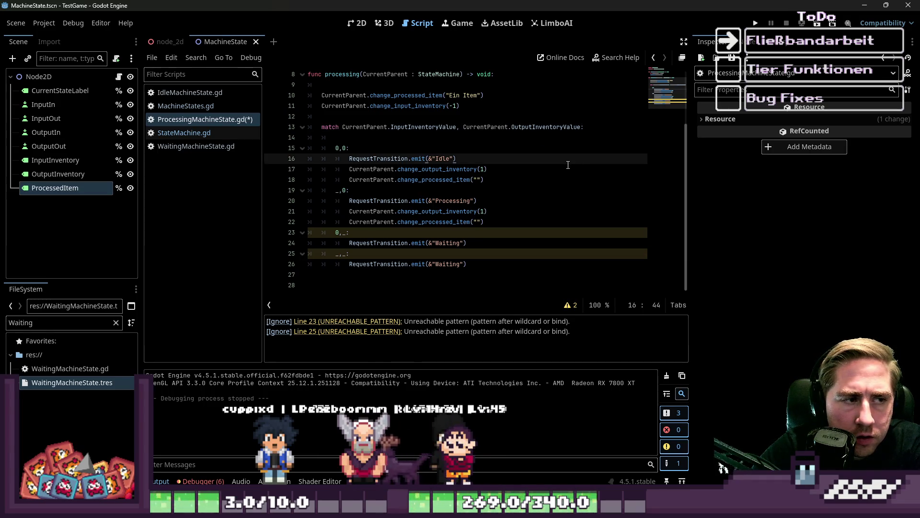
{"action": "scroll", "coordinate": [549, 173], "scroll_direction": "up", "scroll_amount": 2}
{"action": "left_click", "coordinate": [544, 174]}
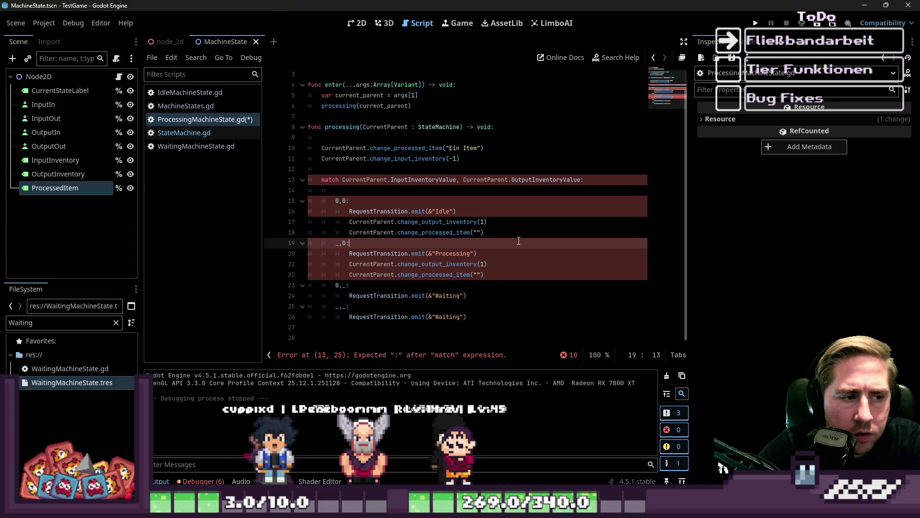
Undo to restore the match brackets, then review the last two branches on lines 23–26
{"action": "key", "text": "ctrl+z"}
{"action": "key", "text": "ctrl+z"}
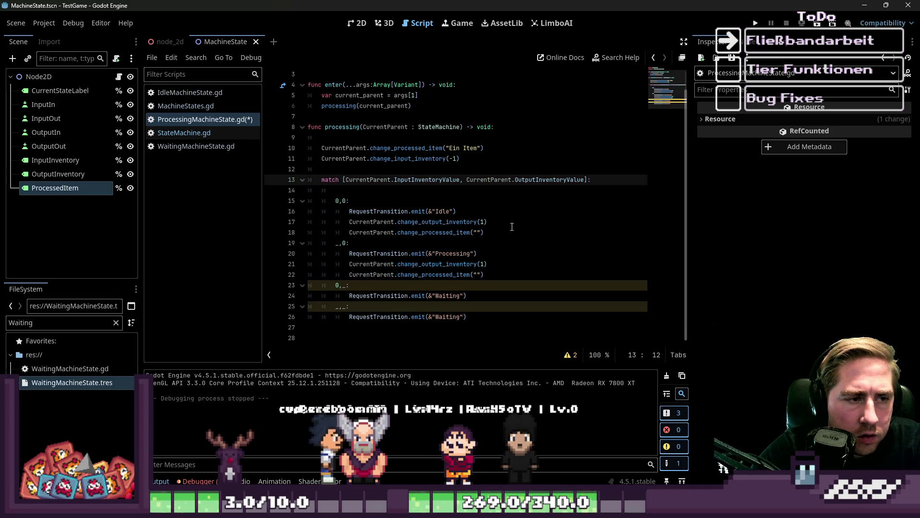
{"action": "left_click", "coordinate": [340, 290]}
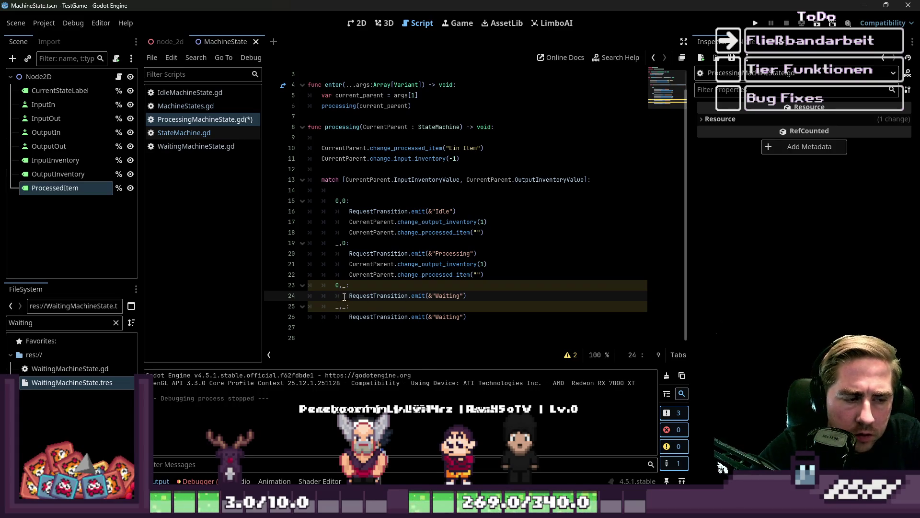
{"action": "left_click_drag", "start_coordinate": [467, 317], "coordinate": [308, 285]}
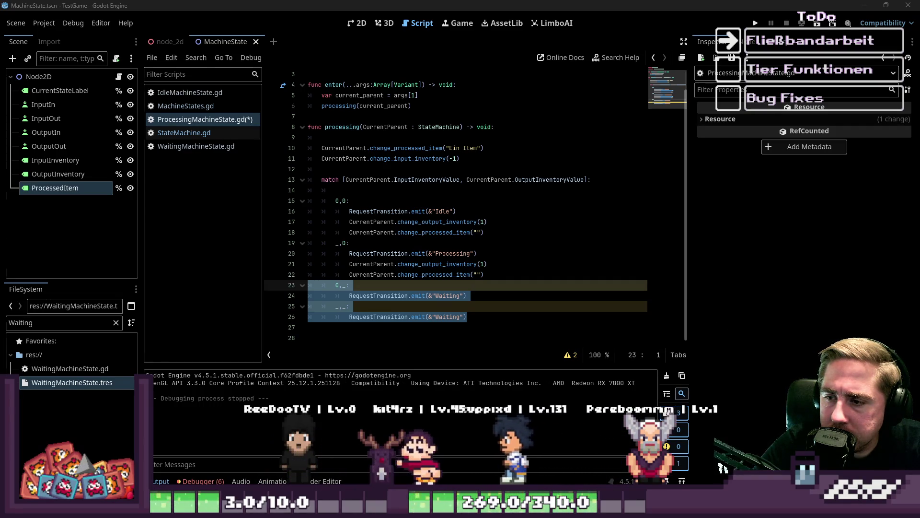
{"action": "left_click", "coordinate": [356, 317]}
Change line 23's 0,_ pattern to _,_
{"action": "left_click_drag", "start_coordinate": [436, 329], "coordinate": [439, 287]}
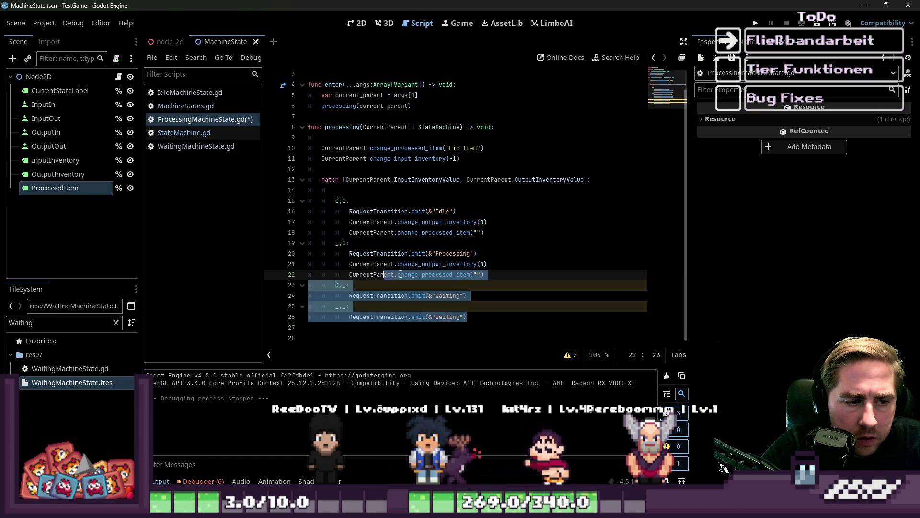
{"action": "left_click", "coordinate": [439, 264]}
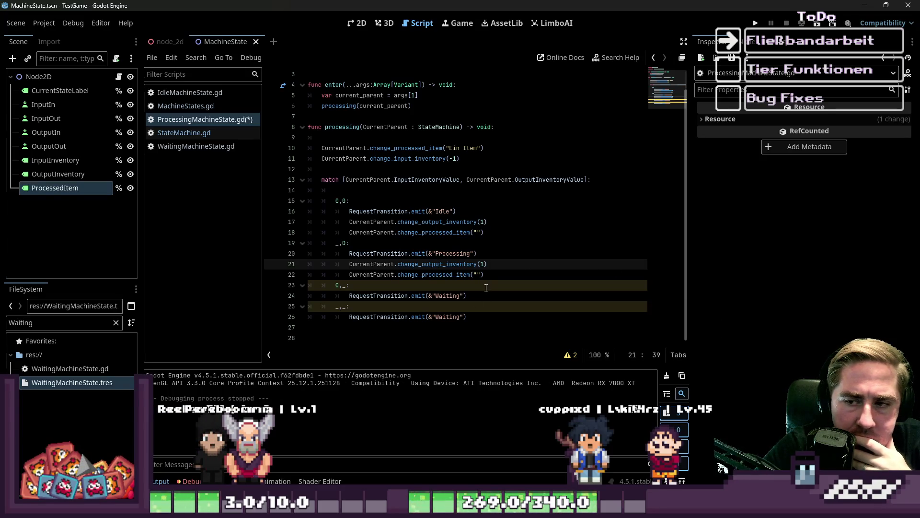
{"action": "left_click", "coordinate": [350, 295]}
{"action": "left_click", "coordinate": [353, 308]}
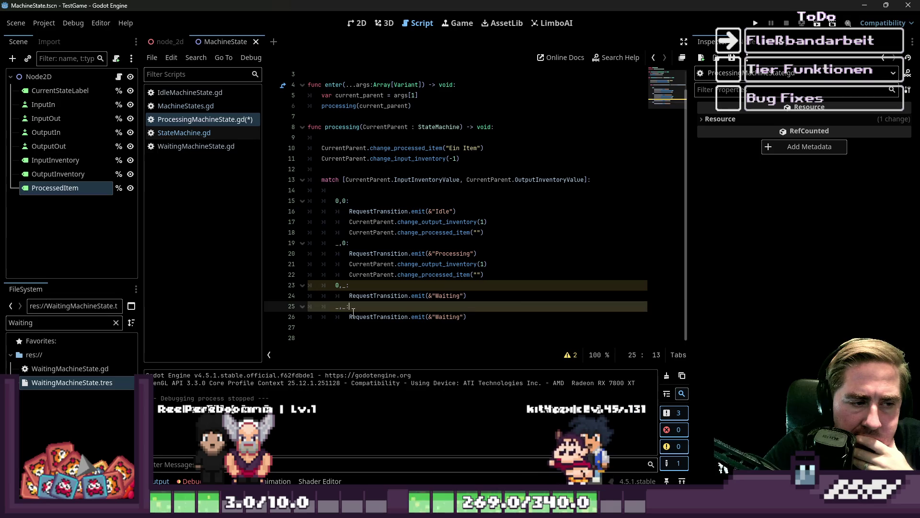
{"action": "double_click", "coordinate": [338, 286]}
{"action": "type", "text": "_"}
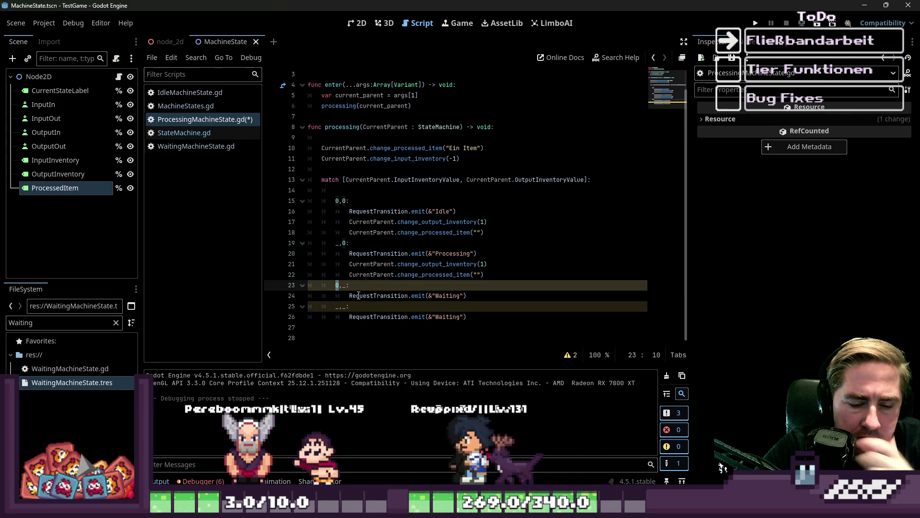
Delete the duplicate _,_ Waiting branch below it
{"action": "key", "text": "Down"}
{"action": "key", "text": "Down"}
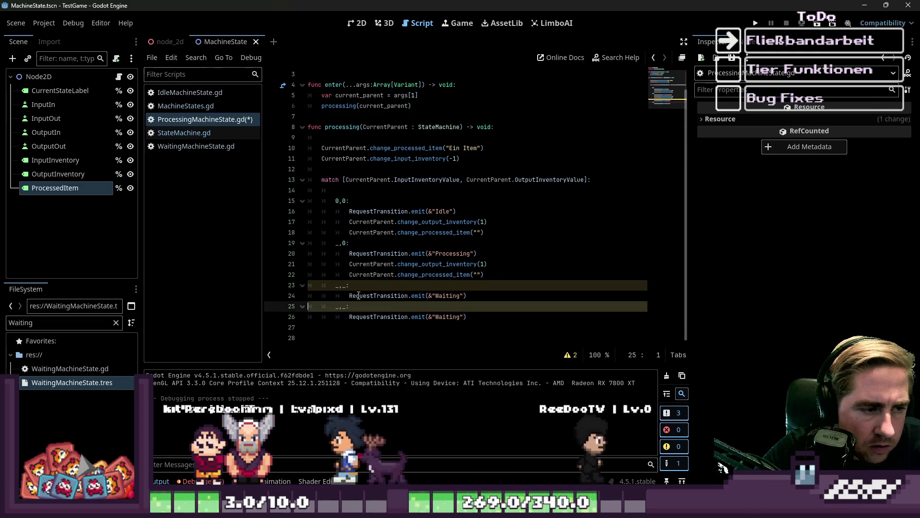
{"action": "key", "text": "Home"}
{"action": "key", "text": "shift+Down"}
{"action": "key", "text": "shift+Down"}
{"action": "key", "text": "shift+Down"}
{"action": "key", "text": "Delete"}
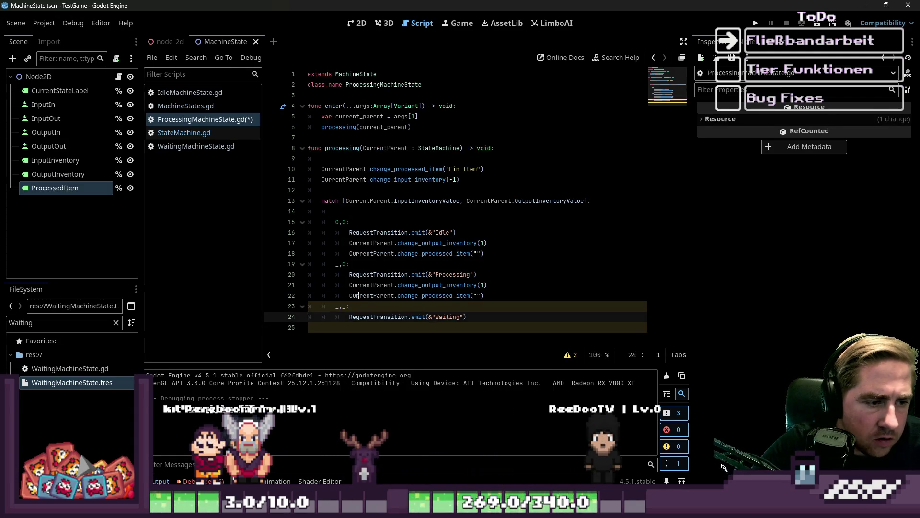
Shorten line 23's pattern to a single _ wildcard
{"action": "key", "text": "Up"}
{"action": "key", "text": "Up"}
{"action": "key", "text": "Up"}
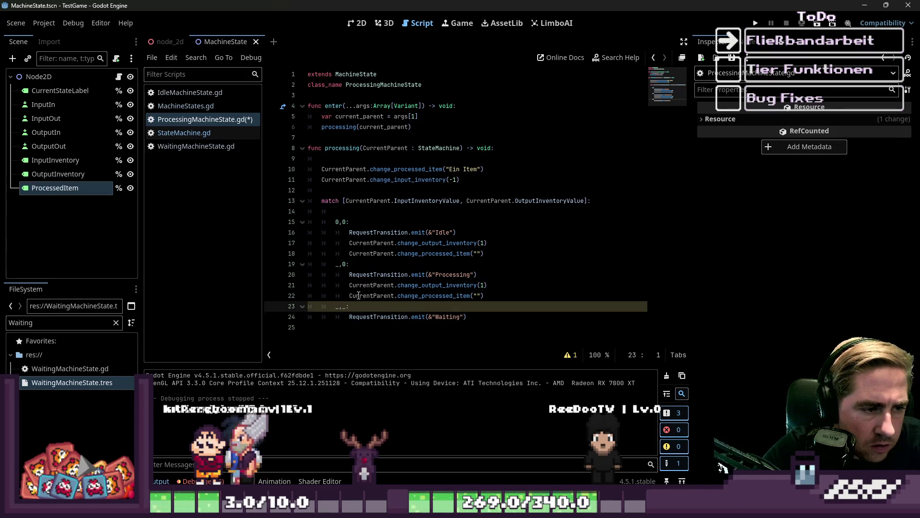
{"action": "key", "text": "Up"}
{"action": "key", "text": "Up"}
{"action": "key", "text": "Up"}
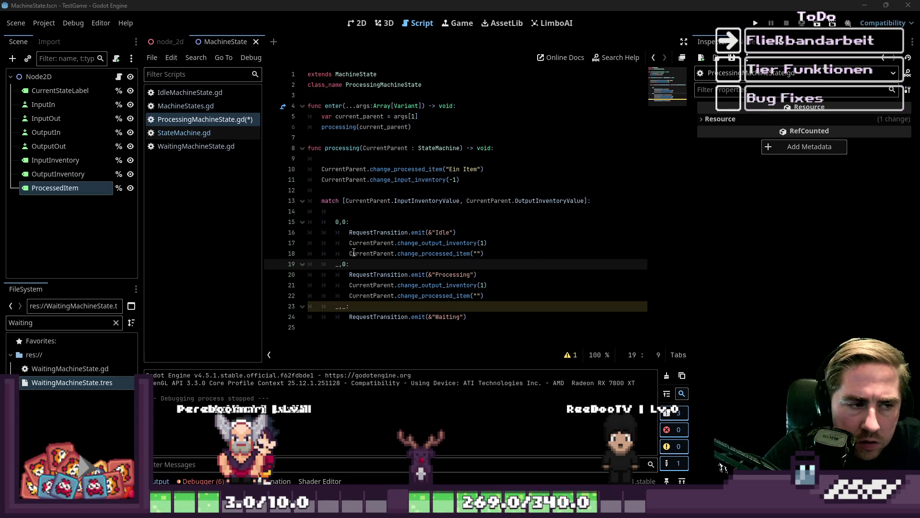
{"action": "left_click", "coordinate": [336, 309]}
{"action": "key", "text": "Delete"}
{"action": "key", "text": "Delete"}
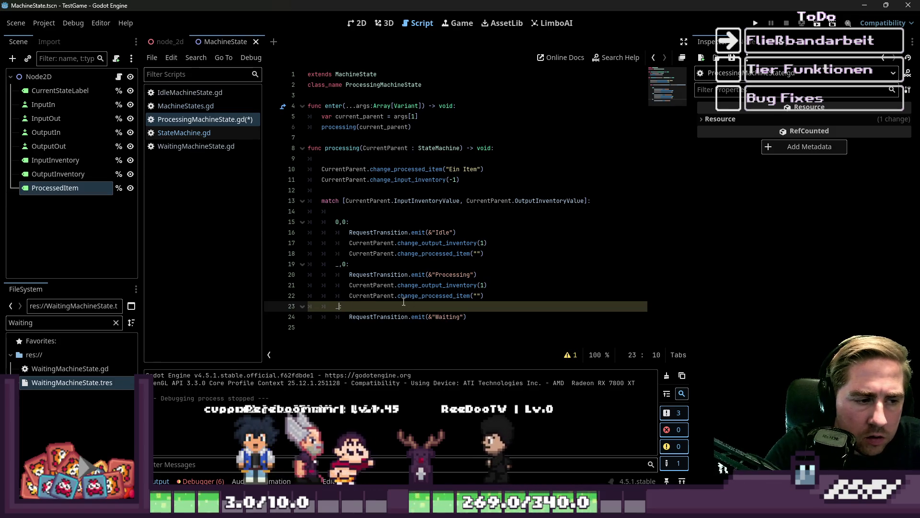
{"action": "key", "text": "Down"}
{"action": "key", "text": "Down"}
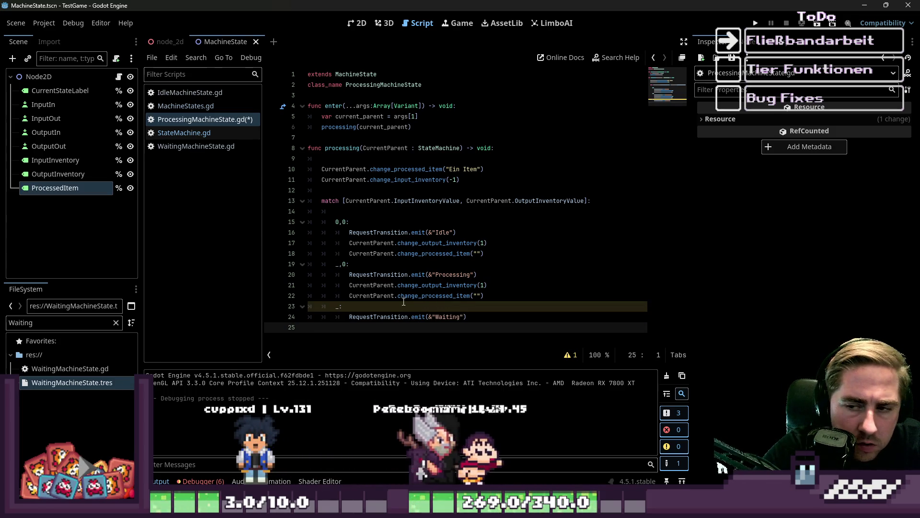
{"action": "key", "text": "Up"}
{"action": "key", "text": "Up"}
{"action": "key", "text": "End"}
{"action": "key", "text": "Up"}
{"action": "key", "text": "Up"}
{"action": "key", "text": "Up"}
{"action": "key", "text": "End"}
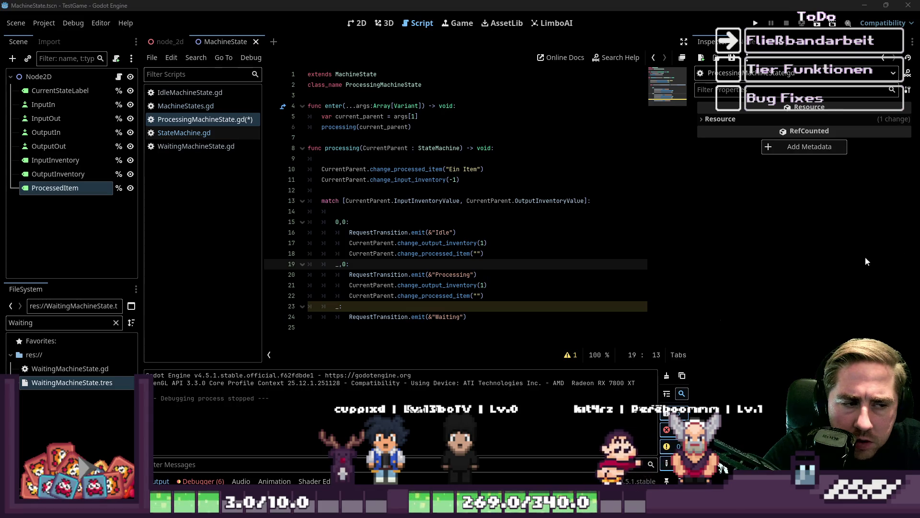
{"action": "key", "text": "Down"}
{"action": "key", "text": "Down"}
{"action": "key", "text": "Down"}
Show the remaining script warning and check the _,0 branch
{"action": "left_click", "coordinate": [570, 355]}
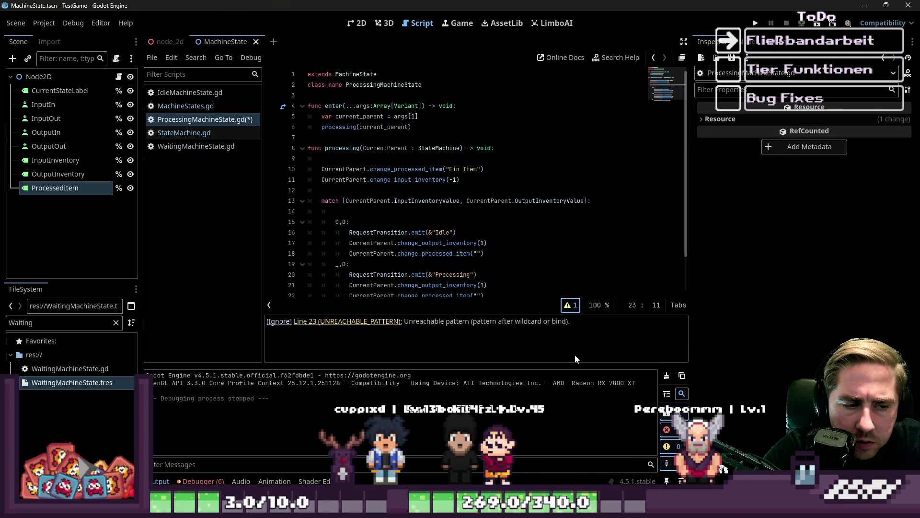
{"action": "scroll", "coordinate": [409, 279], "scroll_direction": "down", "scroll_amount": 2}
{"action": "left_click", "coordinate": [446, 243]}
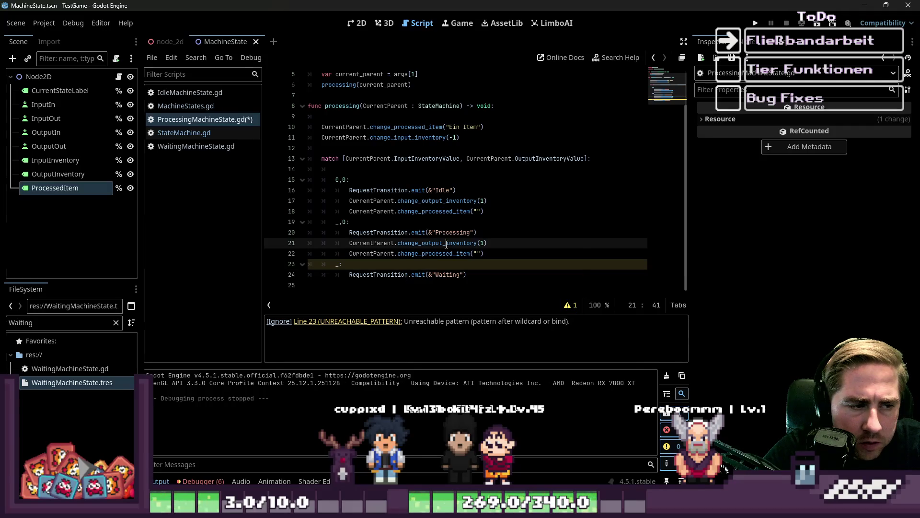
{"action": "left_click", "coordinate": [340, 221]}
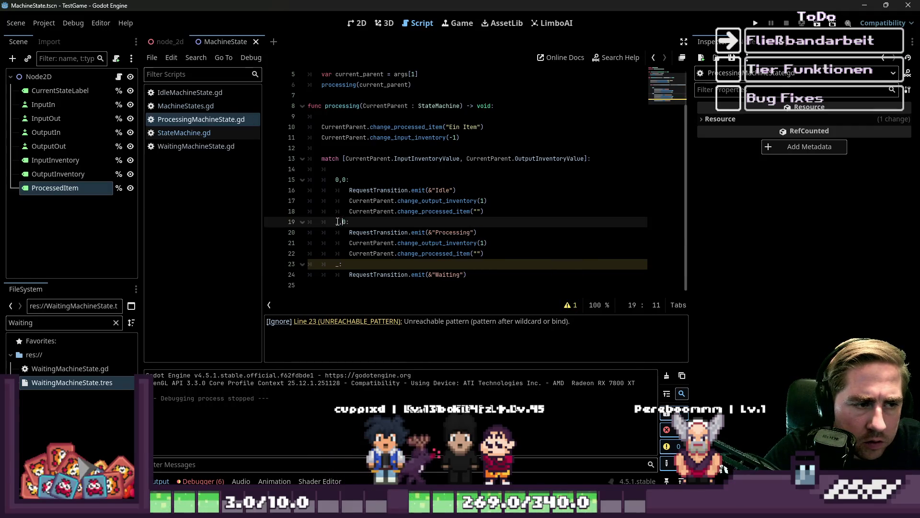
Rework line 23's pattern into a plain _ wildcard and review the match line
{"action": "left_click", "coordinate": [339, 264]}
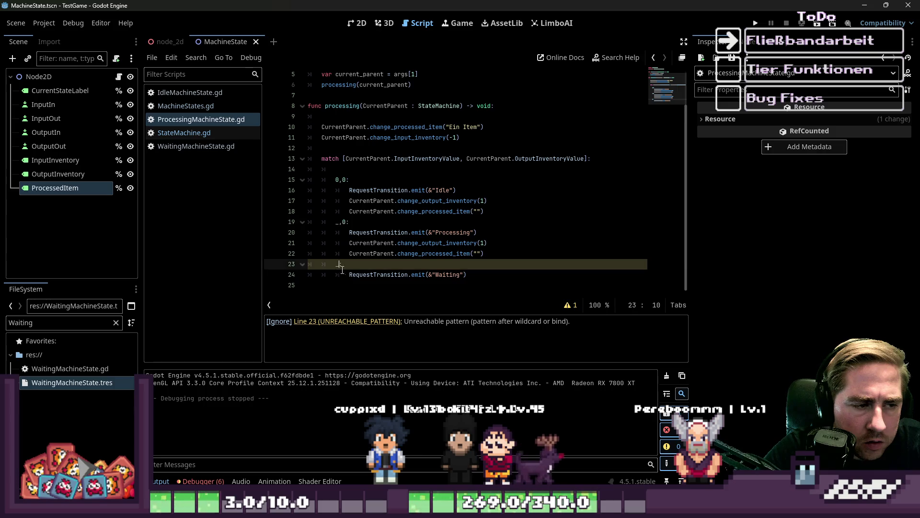
{"action": "type", "text": "0"}
{"action": "key", "text": "BackSpace"}
{"action": "key", "text": "BackSpace"}
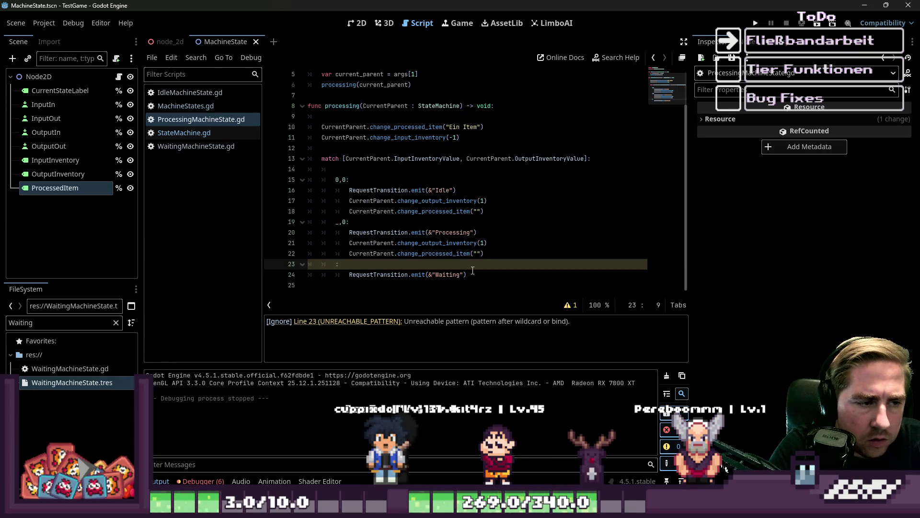
{"action": "type", "text": "0,_"}
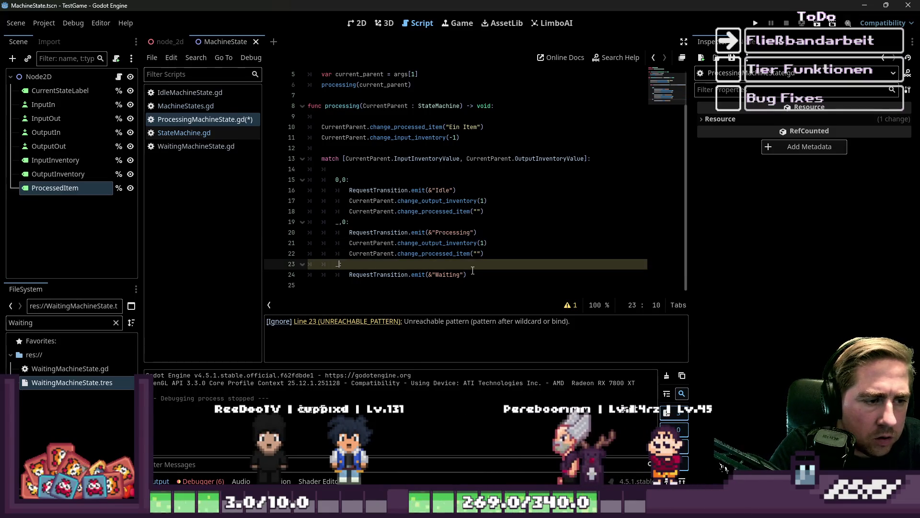
{"action": "key", "text": "Left"}
{"action": "key", "text": "BackSpace"}
{"action": "key", "text": "BackSpace"}
{"action": "key", "text": "Up"}
{"action": "key", "text": "Up"}
{"action": "key", "text": "Up"}
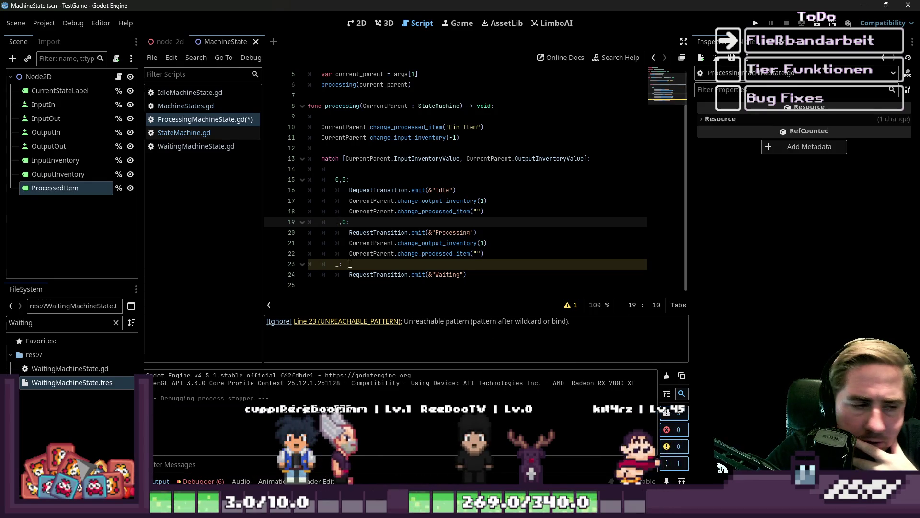
{"action": "left_click", "coordinate": [336, 265]}
{"action": "left_click", "coordinate": [336, 265]}
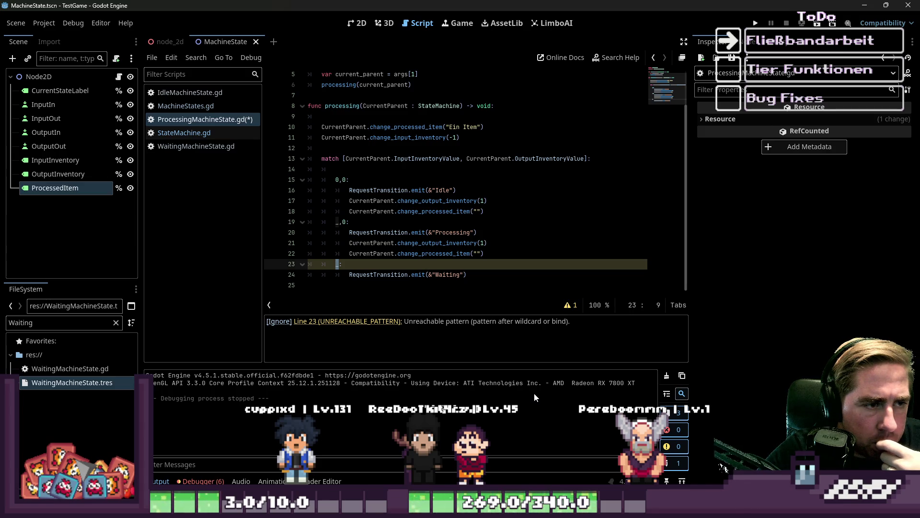
{"action": "left_click", "coordinate": [384, 171]}
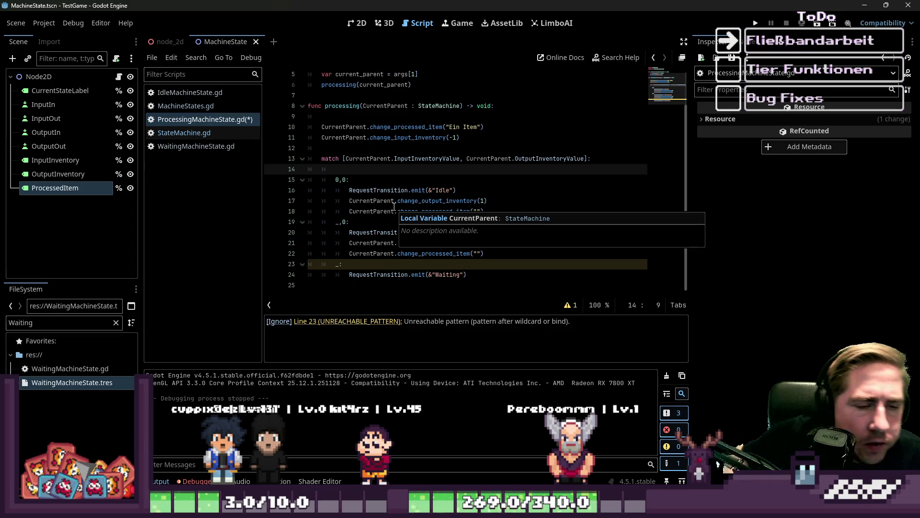
{"action": "left_click", "coordinate": [394, 158]}
Add ': bool' hints to both match values, then remove them again
{"action": "key", "text": "ctrl+Right"}
{"action": "type", "text": ": bo"}
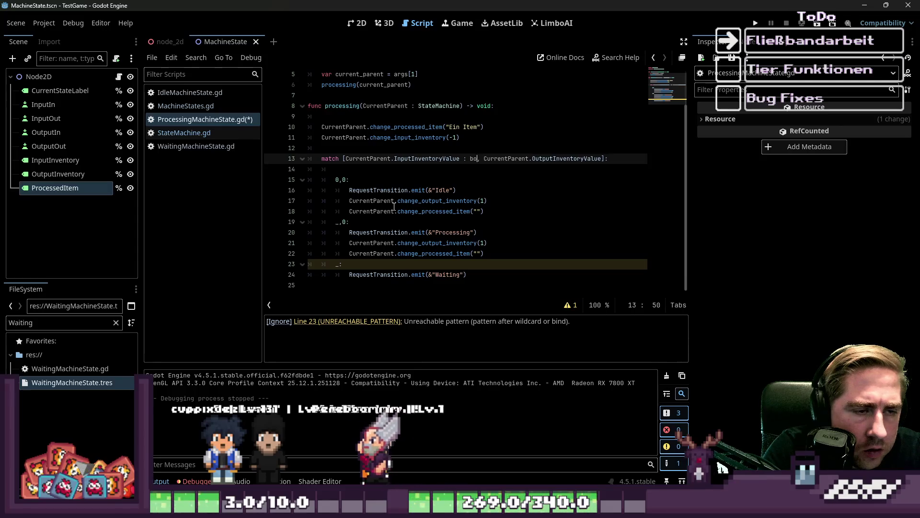
{"action": "type", "text": "ol"}
{"action": "key", "text": "ctrl+shift+Left"}
{"action": "key", "text": "ctrl+shift+Left"}
{"action": "key", "text": "ctrl+shift+Right"}
{"action": "key", "text": "ctrl+c"}
{"action": "key", "text": "ctrl+Right"}
{"action": "key", "text": "ctrl+Right"}
{"action": "key", "text": "ctrl+Right"}
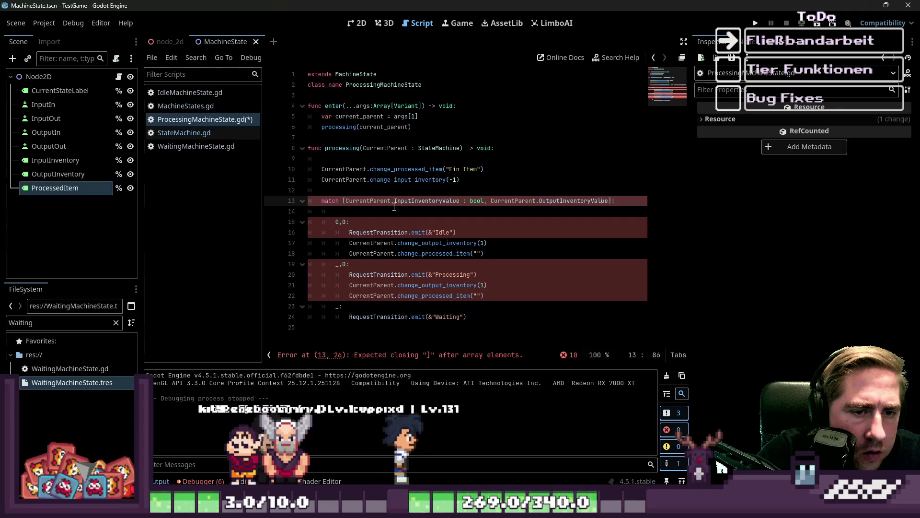
{"action": "key", "text": "ctrl+v"}
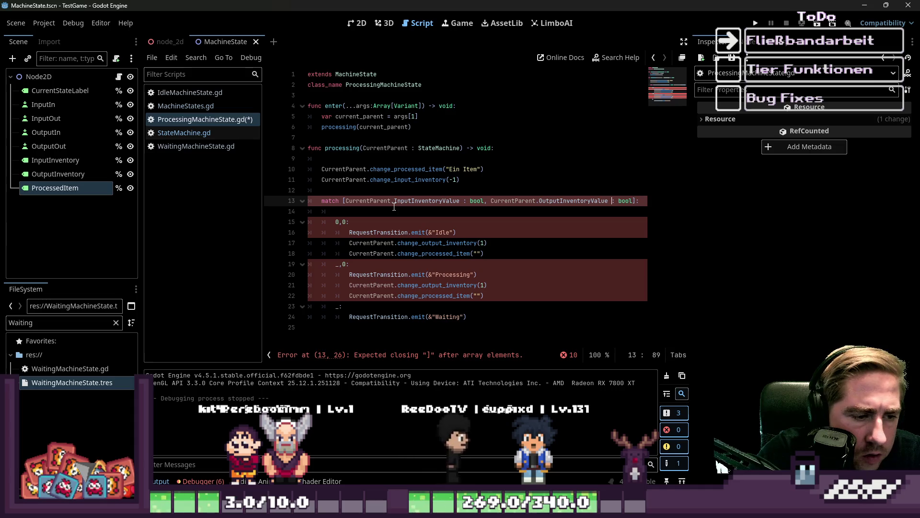
{"action": "key", "text": "ctrl+BackSpace"}
{"action": "key", "text": "ctrl+BackSpace"}
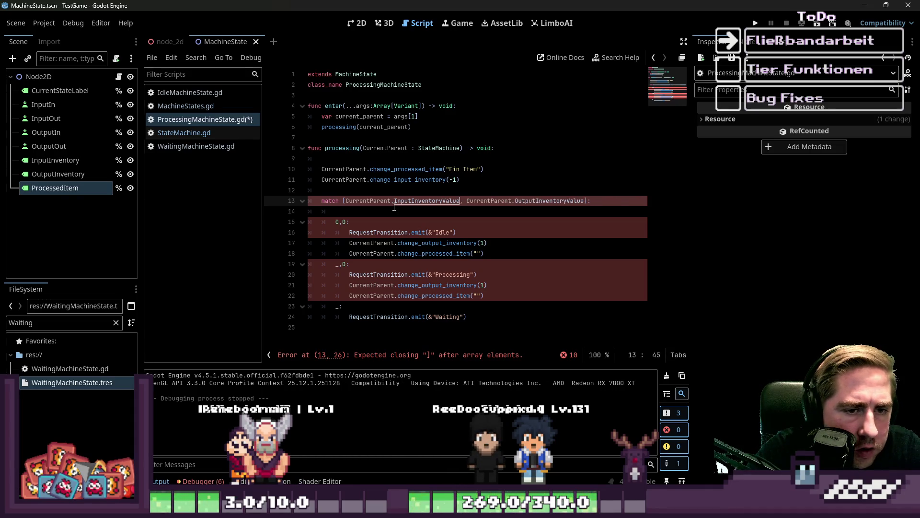
Make line 23's pattern a two-value _,_ and add a copy of that Waiting branch
{"action": "key", "text": "Down"}
{"action": "key", "text": "Down"}
{"action": "key", "text": "Down"}
{"action": "key", "text": "Left"}
{"action": "type", "text": "0"}
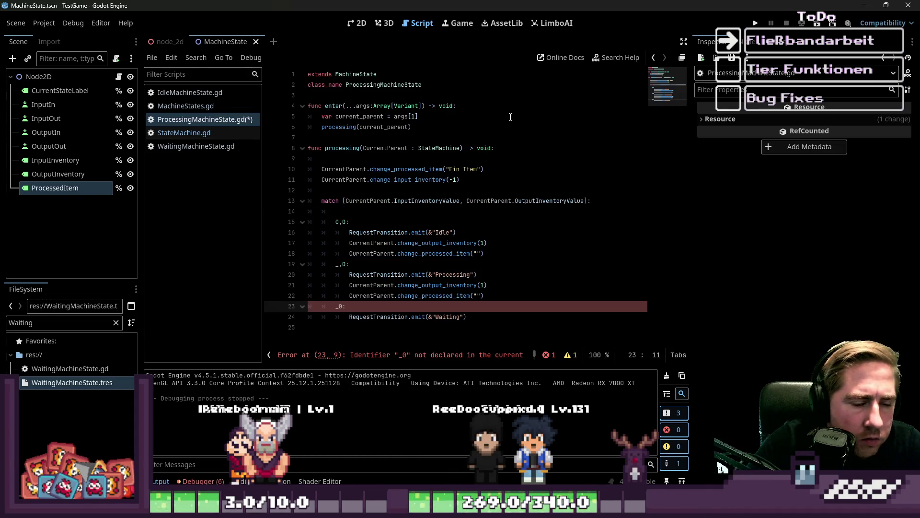
{"action": "left_click", "coordinate": [369, 211]}
{"action": "key", "text": "Down"}
{"action": "key", "text": "Down"}
{"action": "key", "text": "Down"}
{"action": "key", "text": "Up"}
{"action": "key", "text": "Right"}
{"action": "type", "text": ","}
{"action": "key", "text": "Down"}
{"action": "key", "text": "Down"}
{"action": "key", "text": "Return"}
{"action": "key", "text": "Return"}
{"action": "key", "text": "Return"}
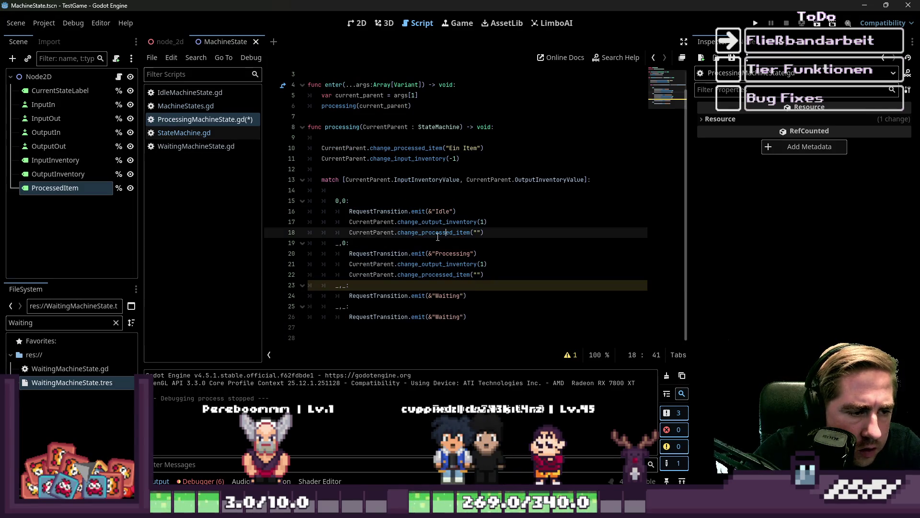
Review the _,0 Processing branch and the two _,_ Waiting branches
{"action": "left_click", "coordinate": [373, 316]}
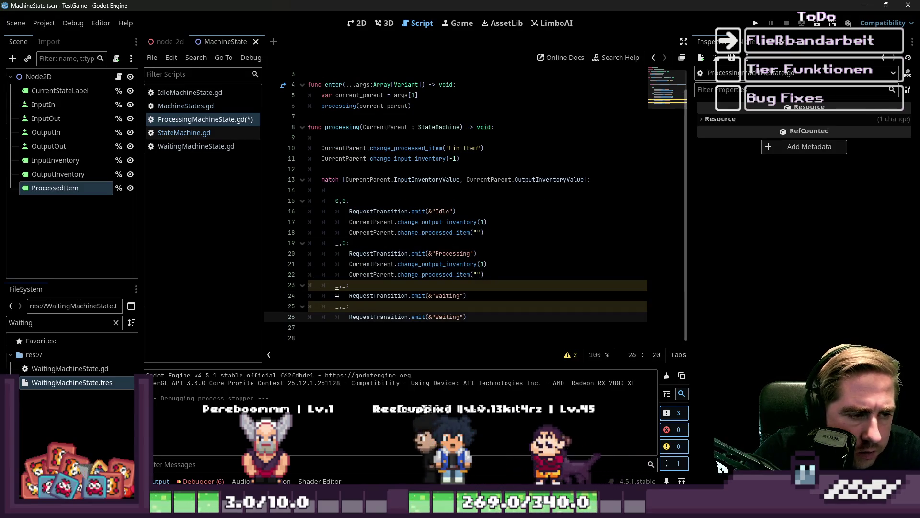
{"action": "left_click", "coordinate": [339, 243]}
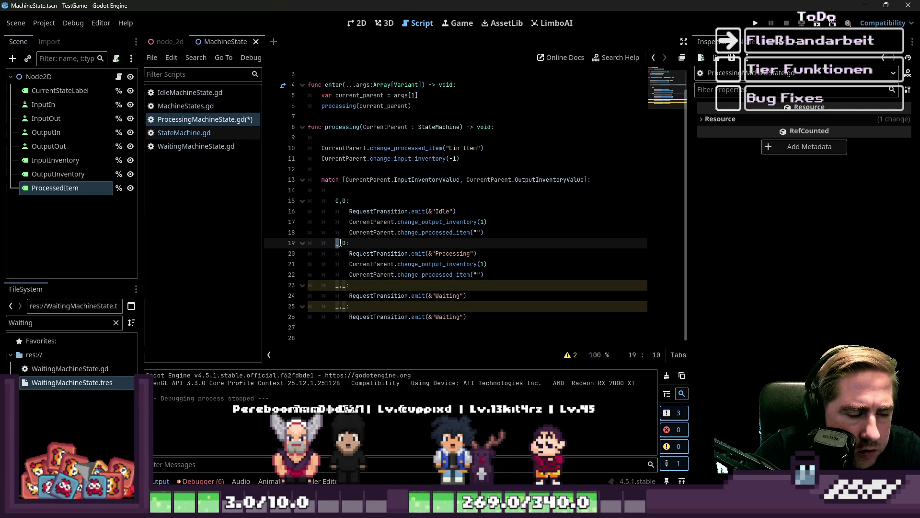
{"action": "left_click", "coordinate": [356, 277]}
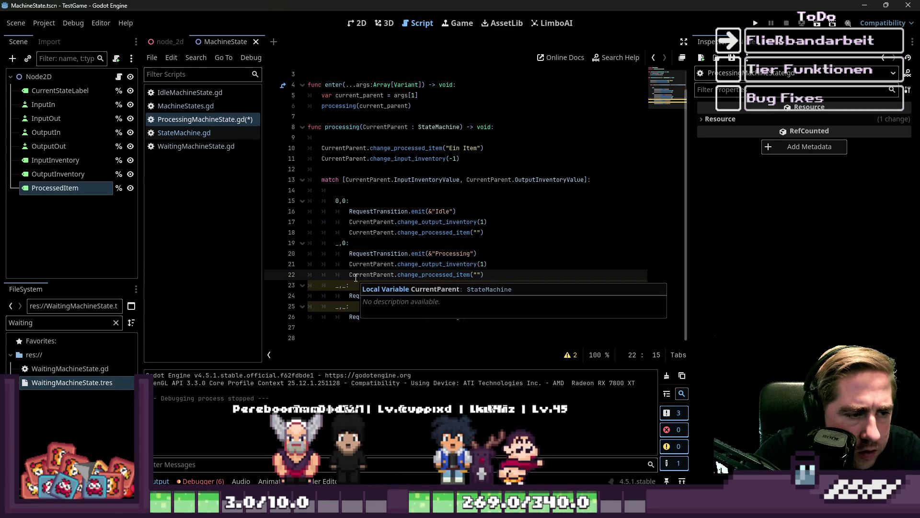
{"action": "left_click", "coordinate": [339, 244]}
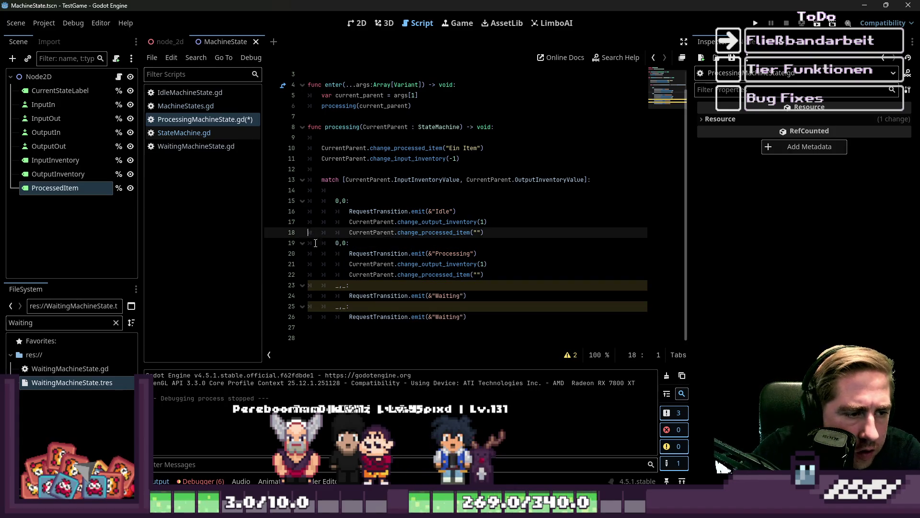
{"action": "left_click", "coordinate": [321, 295]}
{"action": "left_click", "coordinate": [343, 308]}
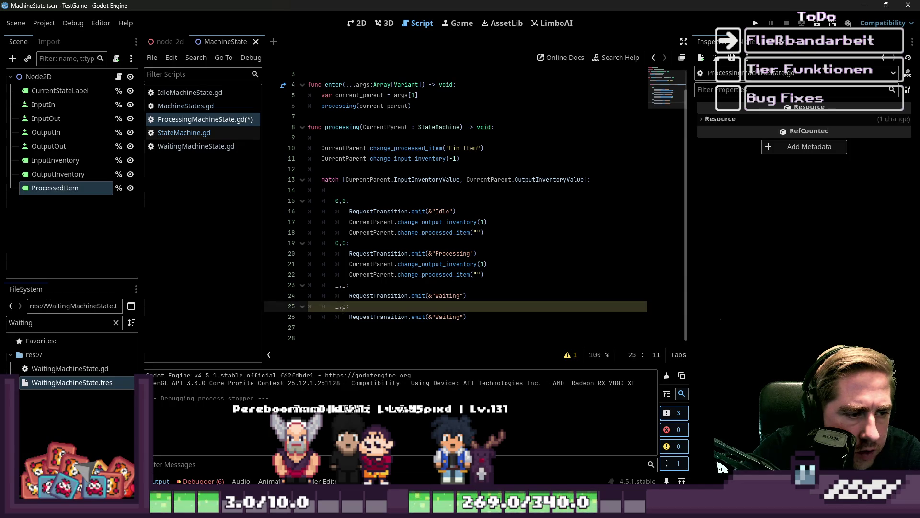
{"action": "left_click", "coordinate": [339, 244]}
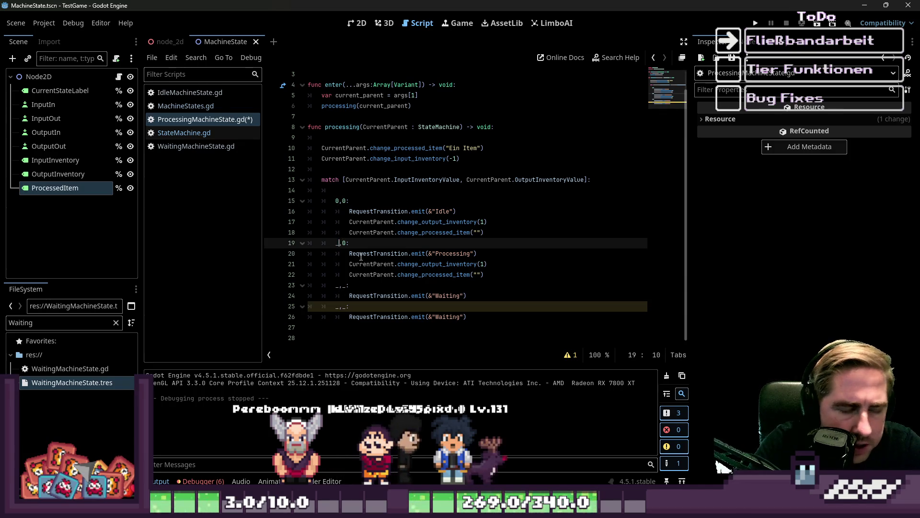
{"action": "left_click", "coordinate": [426, 264]}
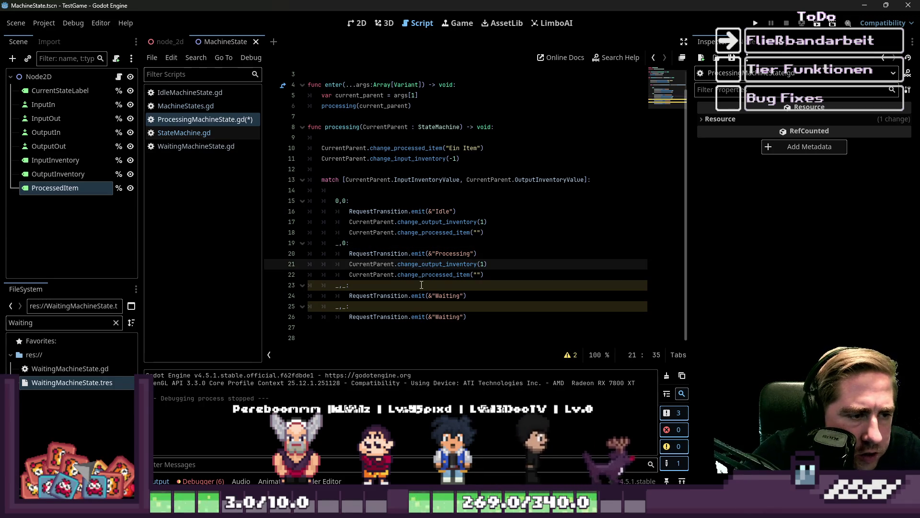
{"action": "left_click", "coordinate": [373, 285]}
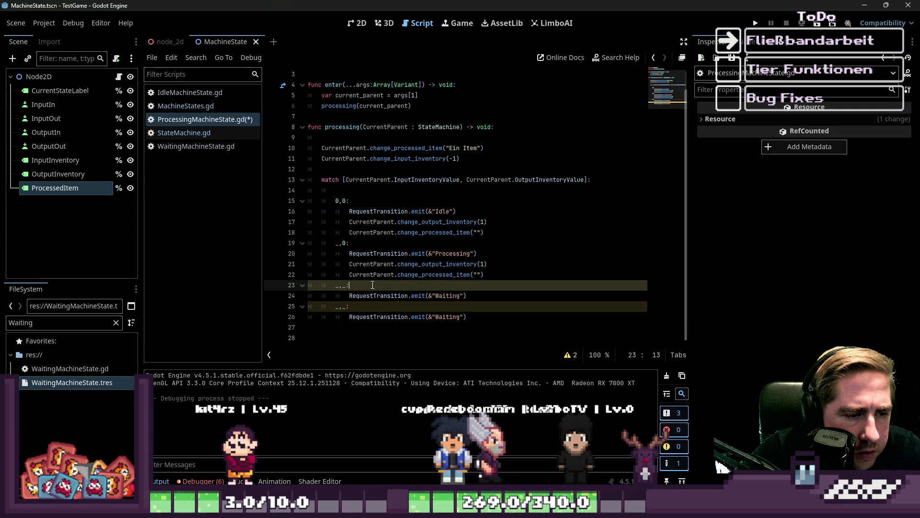
{"action": "left_click", "coordinate": [346, 247]}
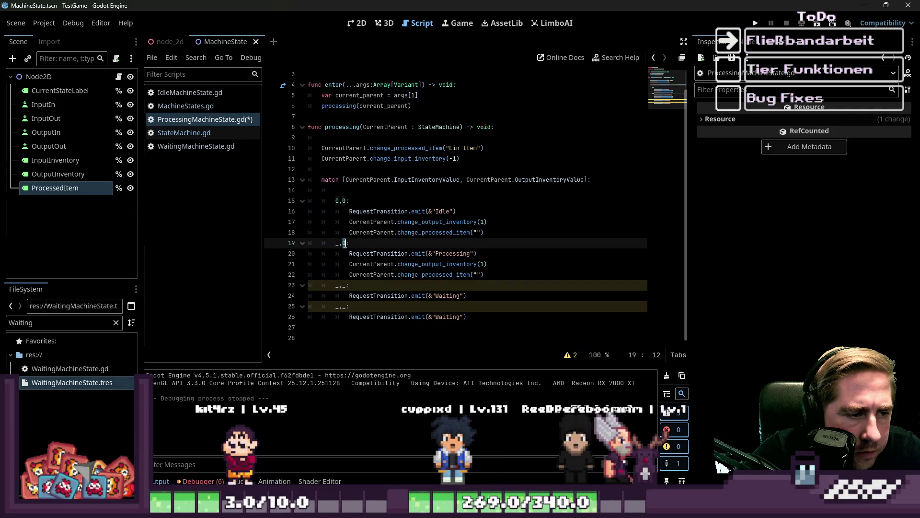
{"action": "type", "text": "0"}
{"action": "left_click", "coordinate": [377, 253]}
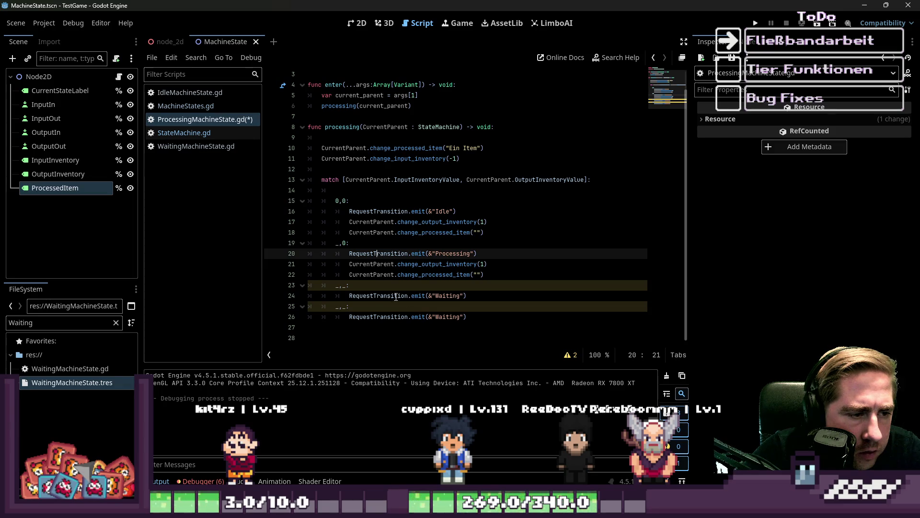
{"action": "left_click", "coordinate": [342, 287]}
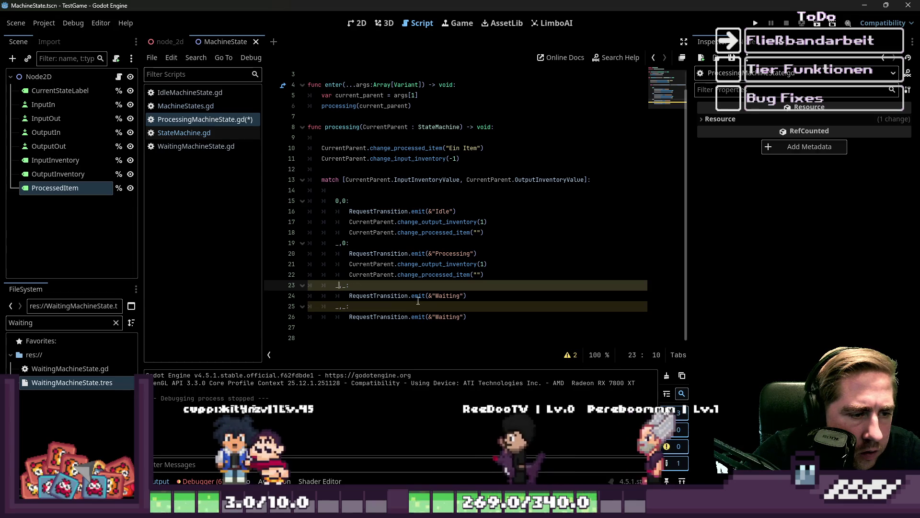
Try moving the first _,_ Waiting branch directly under the match line, then undo it
{"action": "left_click_drag", "start_coordinate": [467, 295], "coordinate": [309, 287]}
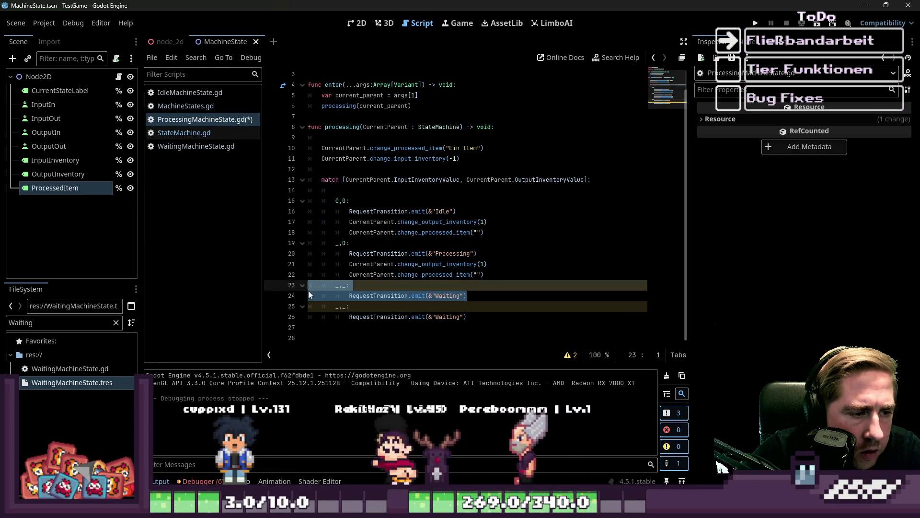
{"action": "key", "text": "Delete"}
{"action": "key", "text": "ctrl+v"}
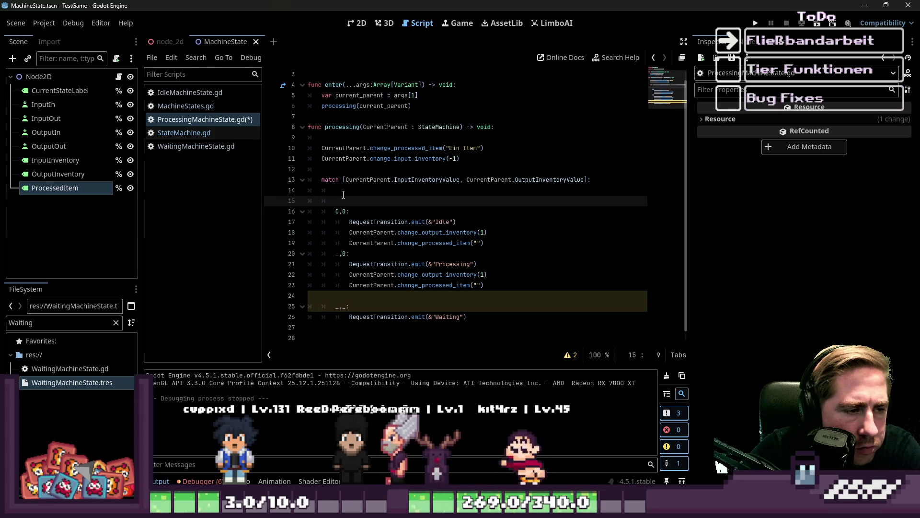
{"action": "left_click", "coordinate": [383, 194]}
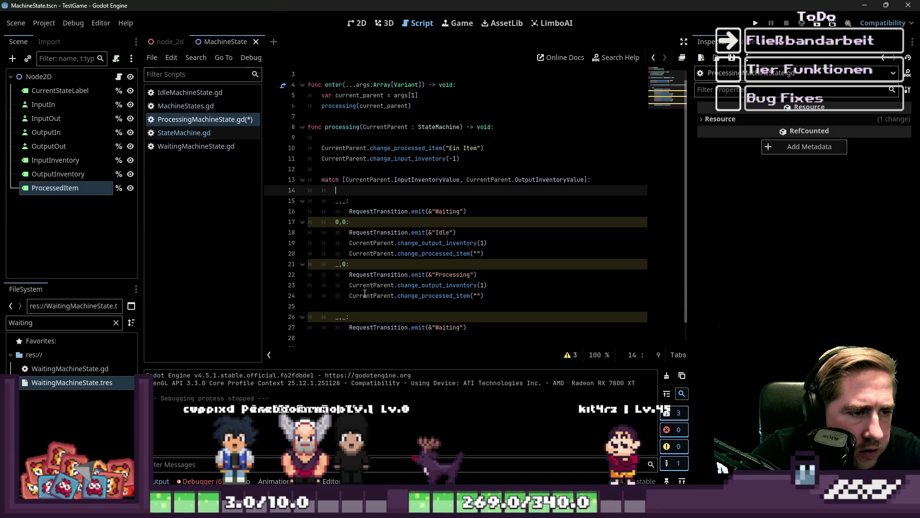
{"action": "key", "text": "ctrl+z"}
{"action": "key", "text": "ctrl+z"}
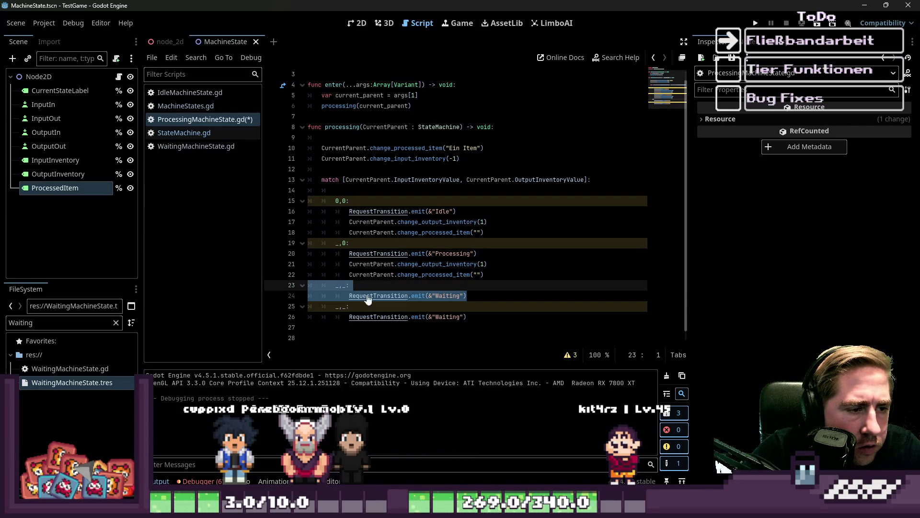
Delete the duplicate _,_ Waiting branch at the end of the match
{"action": "left_click", "coordinate": [378, 285]}
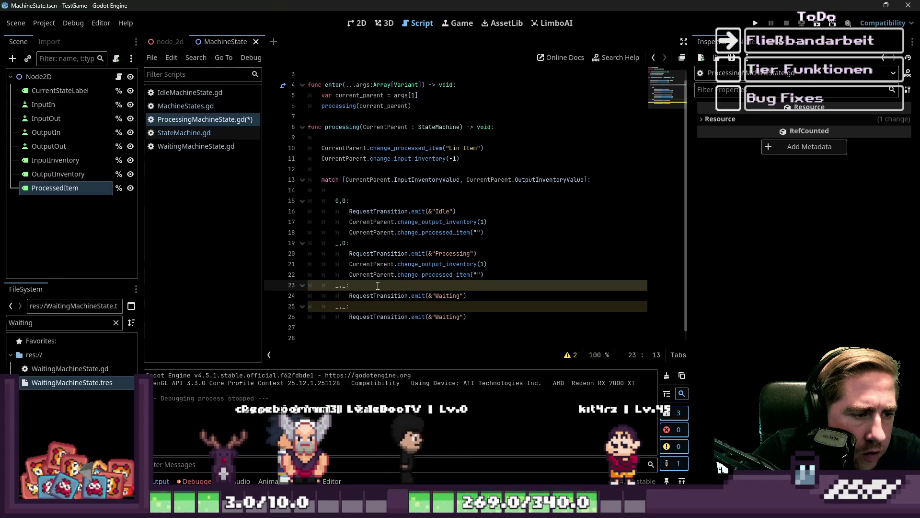
{"action": "left_click_drag", "start_coordinate": [468, 317], "coordinate": [289, 309]}
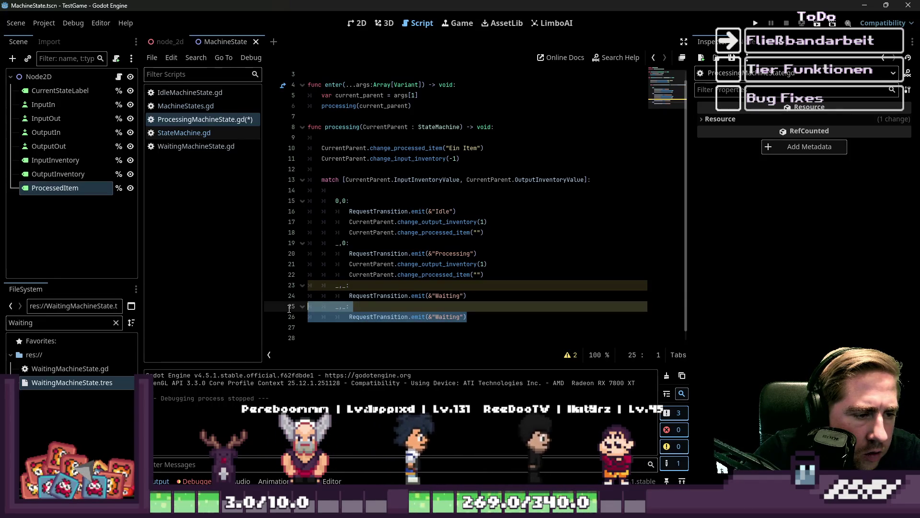
{"action": "key", "text": "BackSpace"}
Move the _,0 Processing branch below Waiting, then back above the _,_ catch-all
{"action": "left_click_drag", "start_coordinate": [485, 277], "coordinate": [308, 245]}
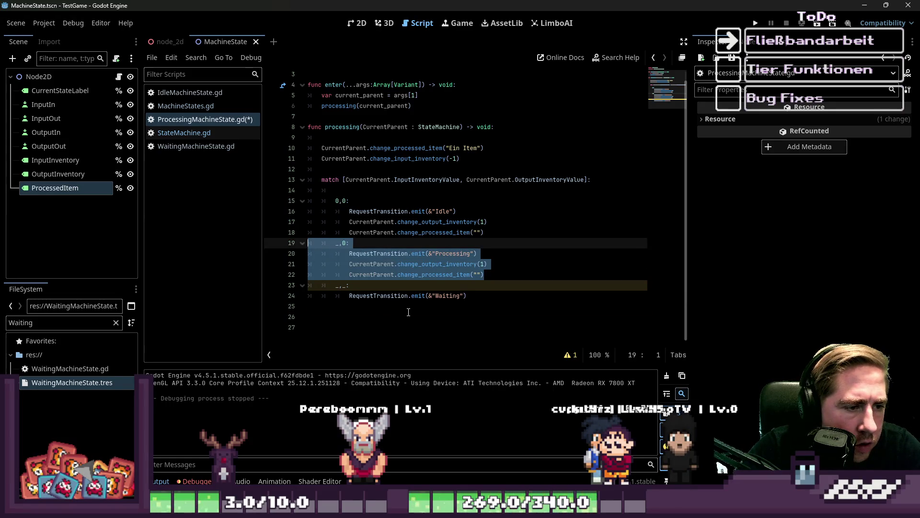
{"action": "key", "text": "ctrl+x"}
{"action": "key", "text": "BackSpace"}
{"action": "left_click", "coordinate": [379, 288]}
{"action": "key", "text": "ctrl+v"}
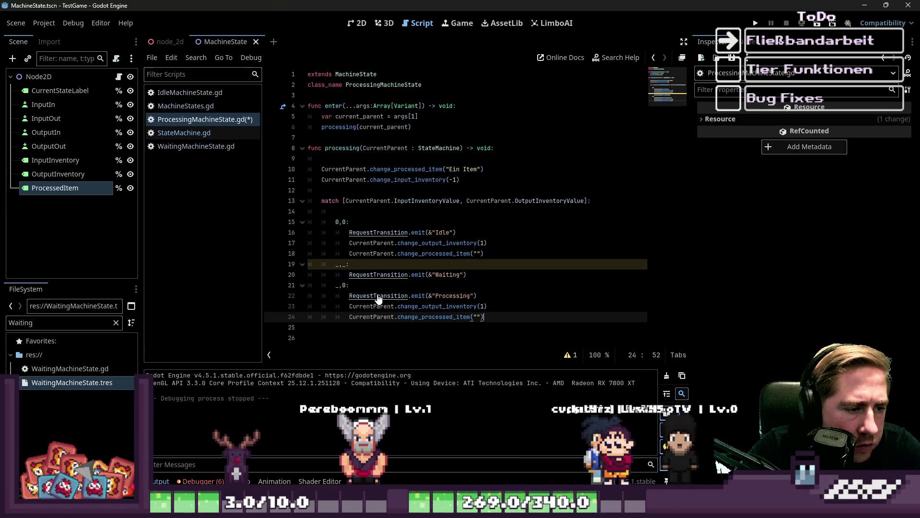
{"action": "left_click", "coordinate": [347, 284]}
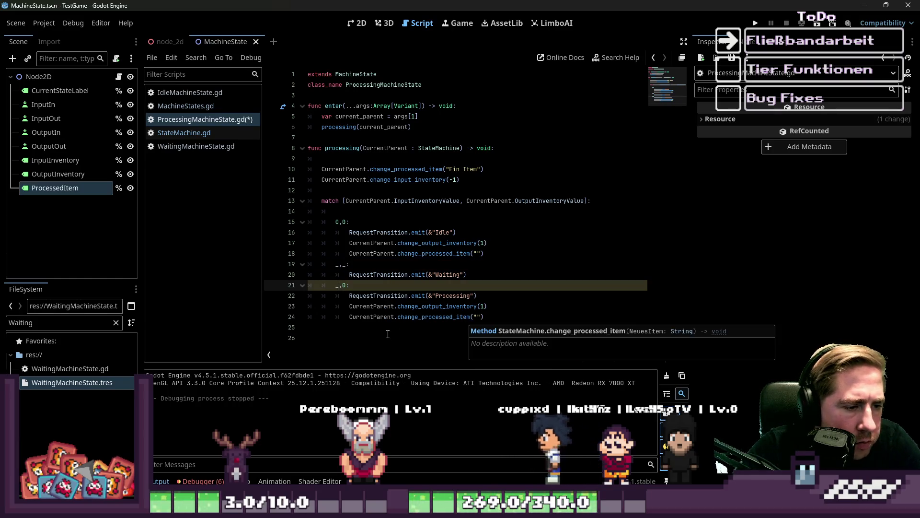
{"action": "key", "text": "shift+Down"}
{"action": "key", "text": "shift+Down"}
{"action": "key", "text": "shift+Down"}
{"action": "key", "text": "shift+End"}
{"action": "key", "text": "alt+Up"}
{"action": "key", "text": "alt+Up"}
{"action": "key", "text": "Down"}
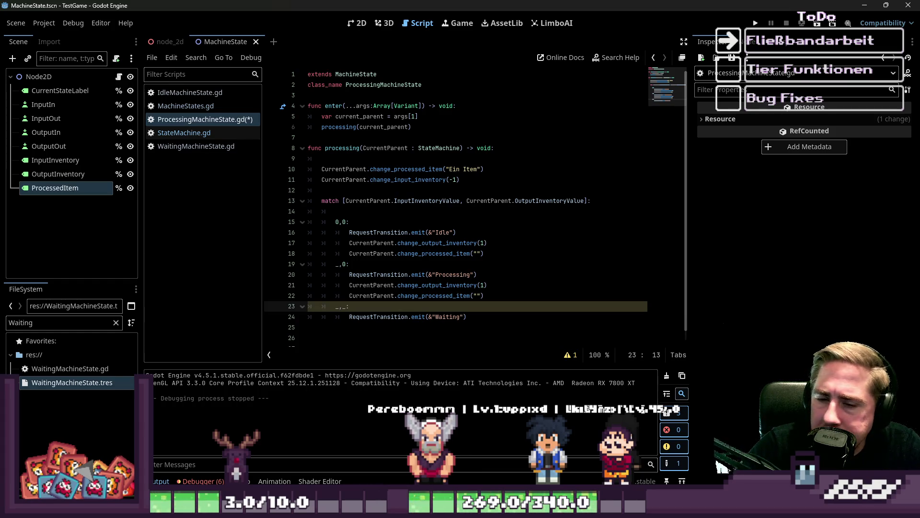
{"action": "left_click", "coordinate": [374, 243]}
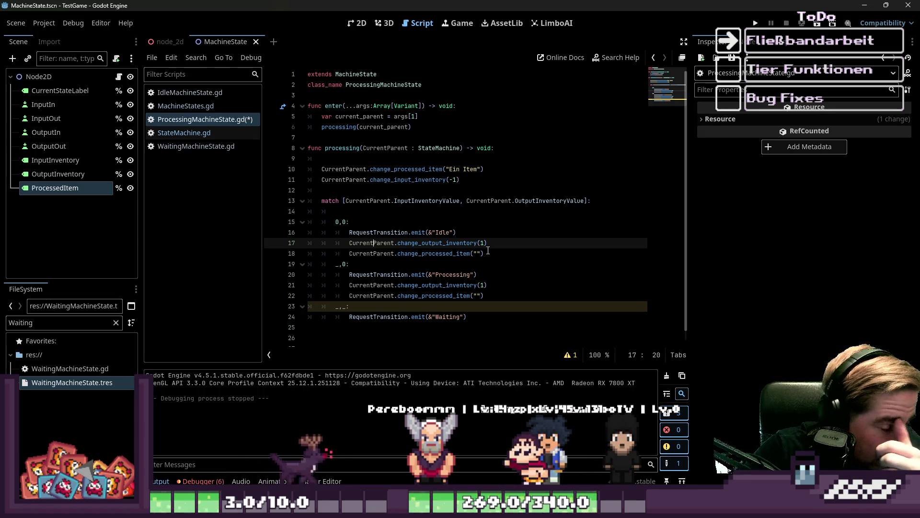
{"action": "left_click", "coordinate": [368, 212]}
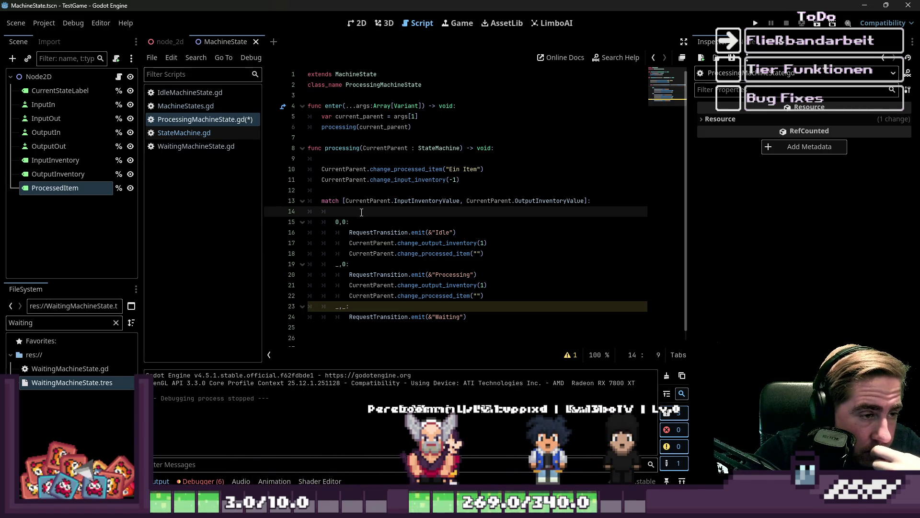
Open blank lines above the match statement and clear out the stray unfinished text
{"action": "key", "text": "Up"}
{"action": "key", "text": "Up"}
{"action": "key", "text": "Return"}
{"action": "key", "text": "Return"}
{"action": "key", "text": "Up"}
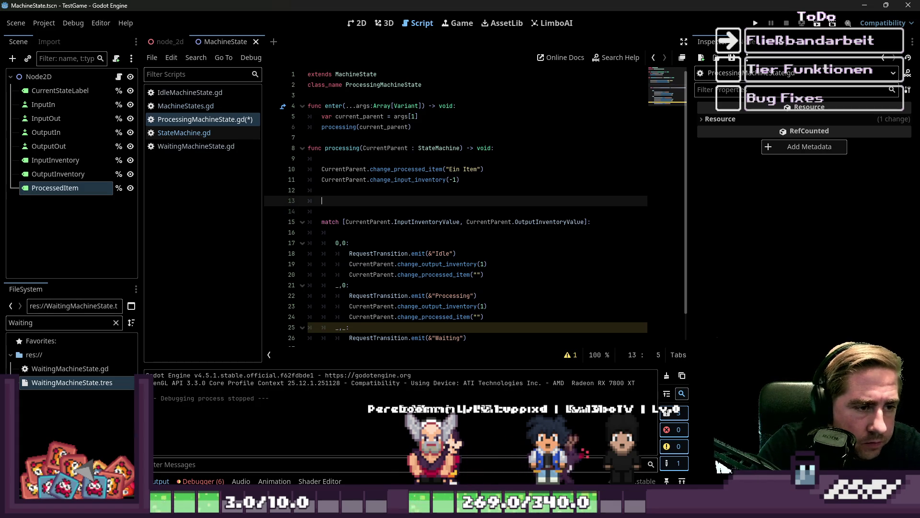
{"action": "type", "text": "CurrentParent."}
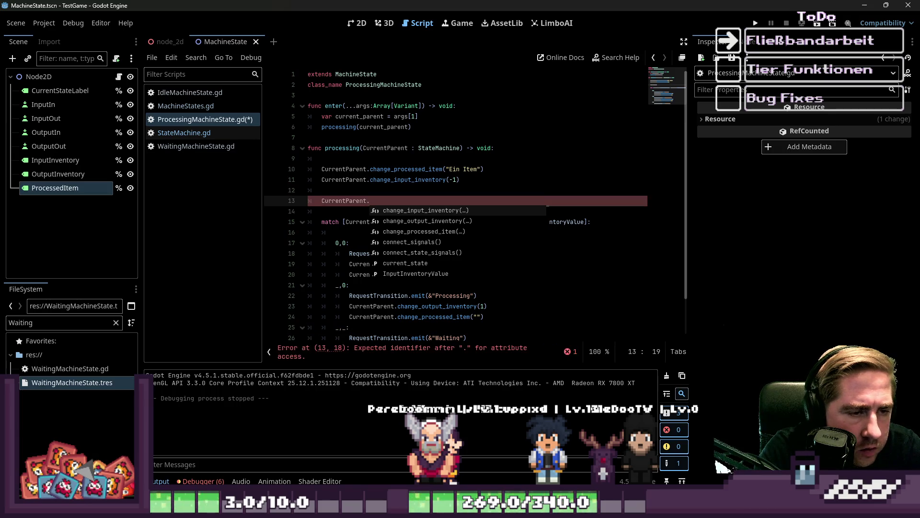
{"action": "key", "text": "shift+Home"}
{"action": "key", "text": "BackSpace"}
Declare var input_bool = CurrentParent.InputInventoryValue and start a second var line below
{"action": "type", "text": "var inp"}
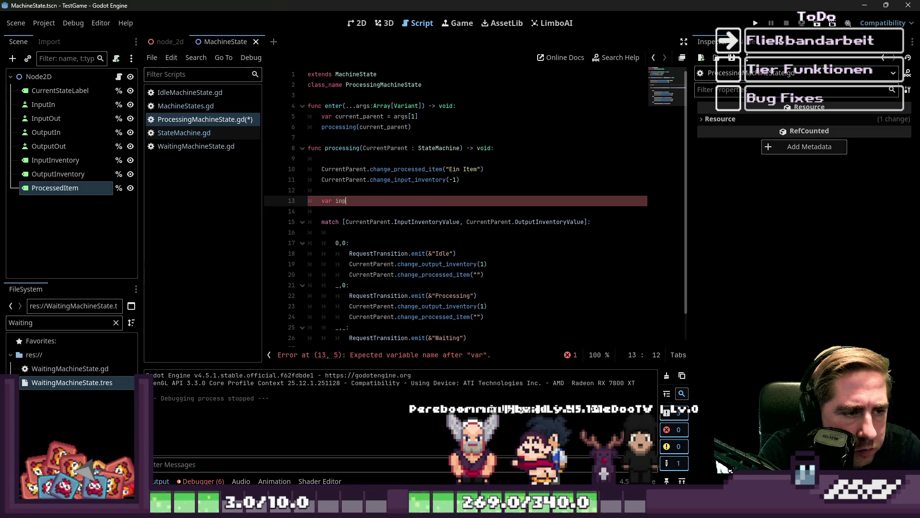
{"action": "type", "text": "ut_bool"}
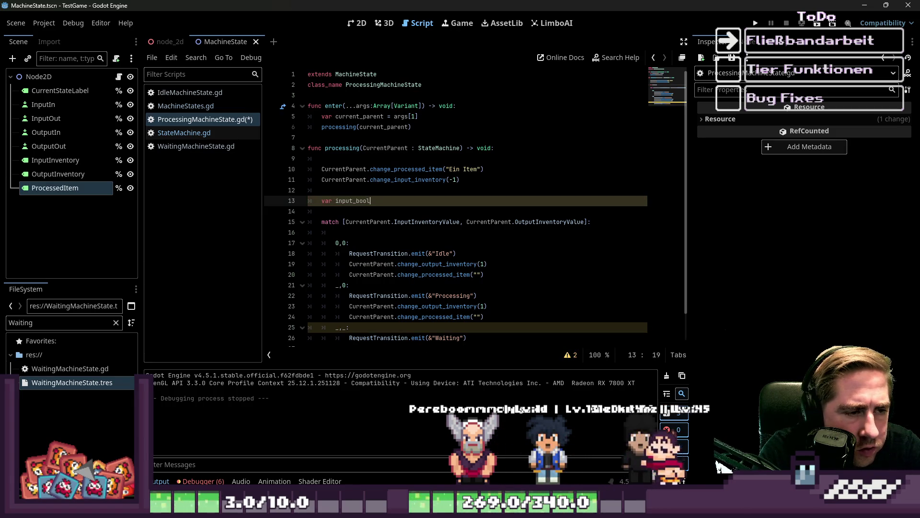
{"action": "key", "text": "Escape"}
{"action": "key", "text": "Down"}
{"action": "key", "text": "Down"}
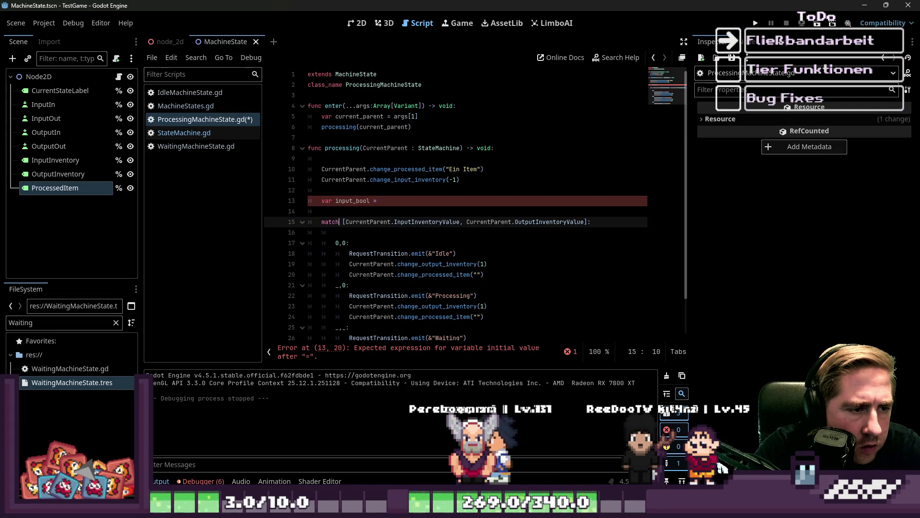
{"action": "key", "text": "Up"}
{"action": "key", "text": "Up"}
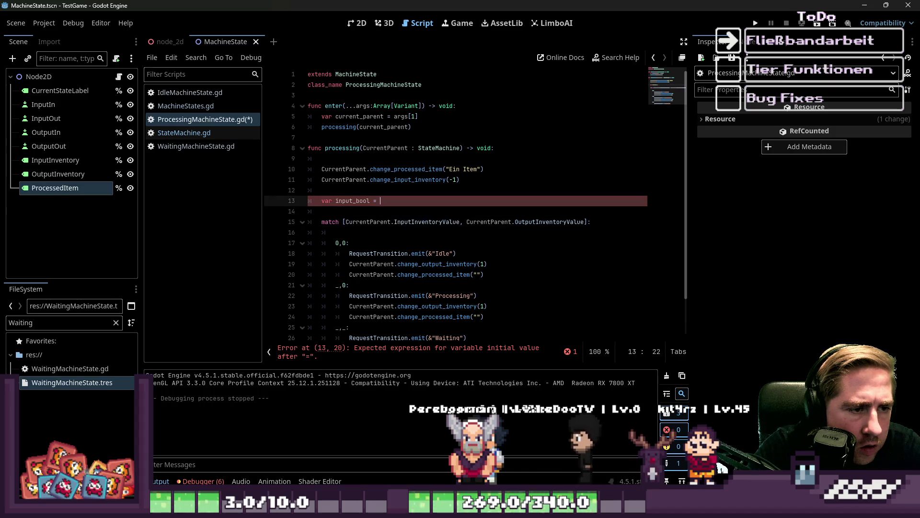
{"action": "type", "text": "= CurrentParent.InputInventoryValue"}
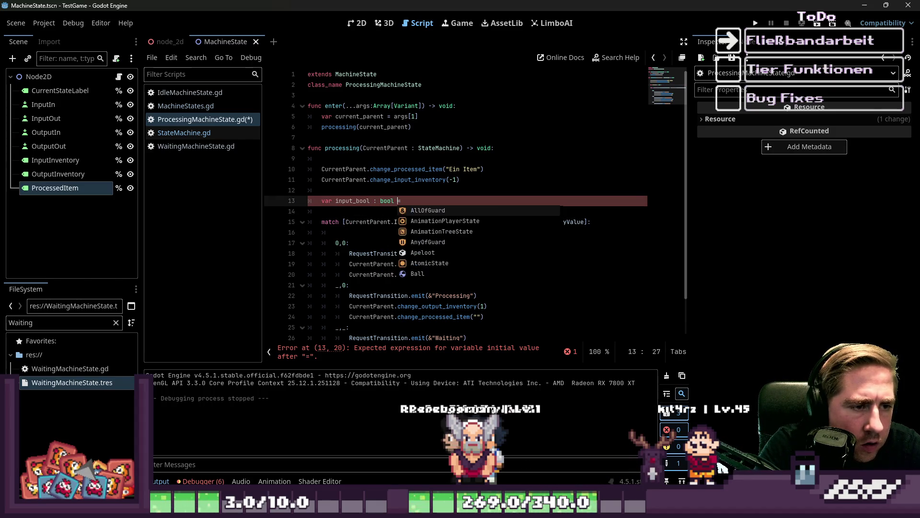
{"action": "key", "text": "Escape"}
{"action": "key", "text": "Return"}
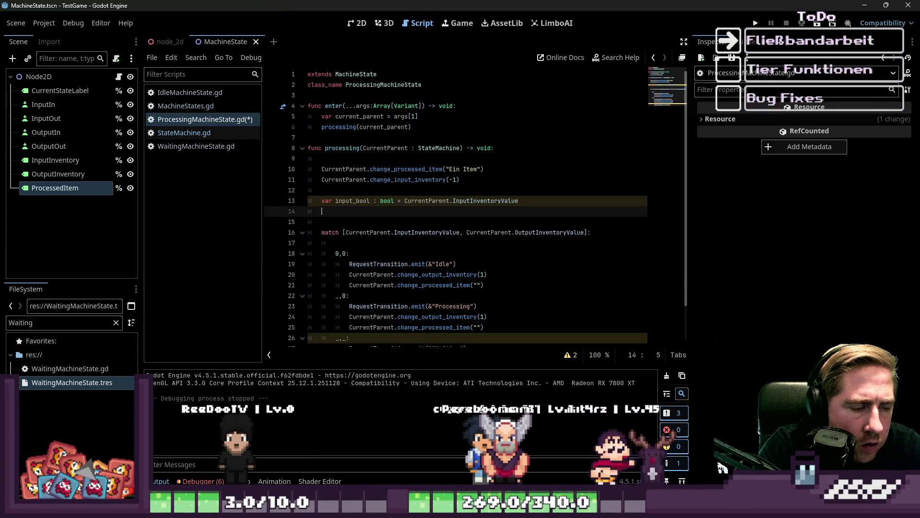
{"action": "type", "text": "var in"}
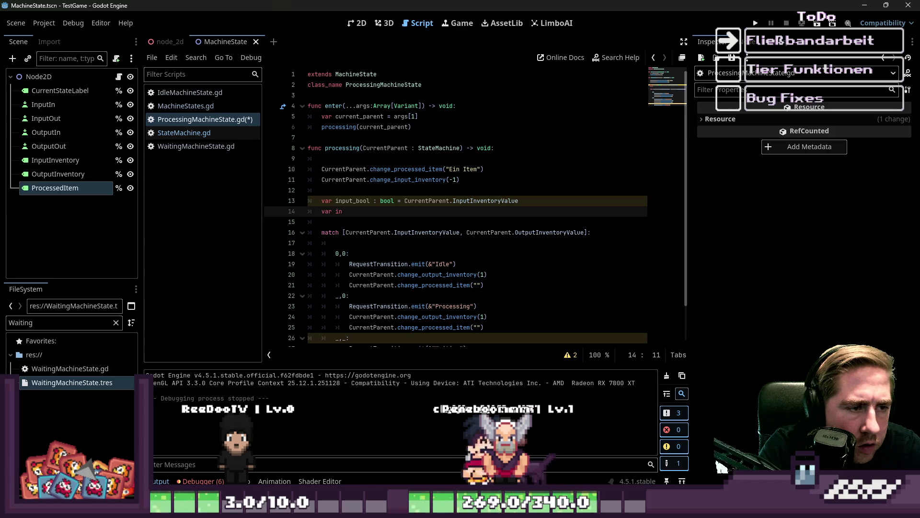
Wrap the input_bool value in an if(...) null comparison on CurrentParent.InputInventoryValue
{"action": "key", "text": "Up"}
{"action": "left_click", "coordinate": [405, 200]}
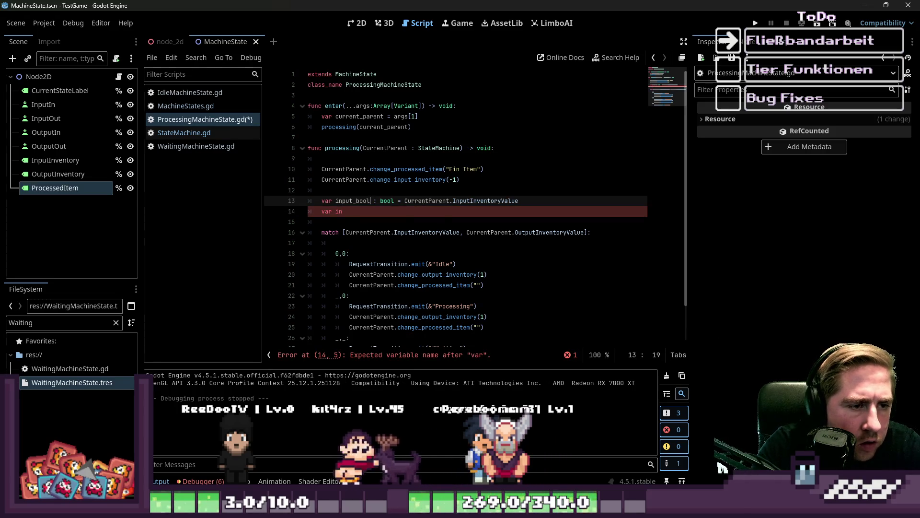
{"action": "type", "text": "if"}
{"action": "key", "text": "shift+End"}
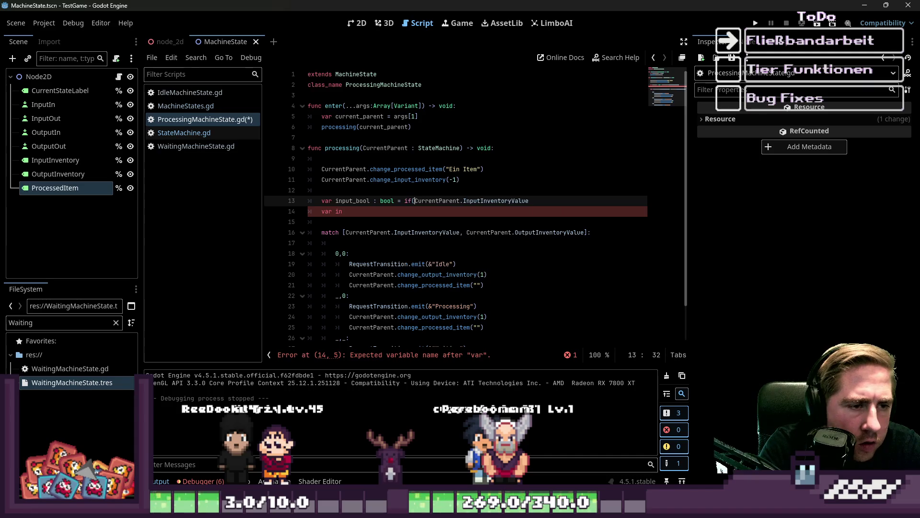
{"action": "type", "text": "()"}
{"action": "key", "text": "Left"}
{"action": "key", "text": "Left"}
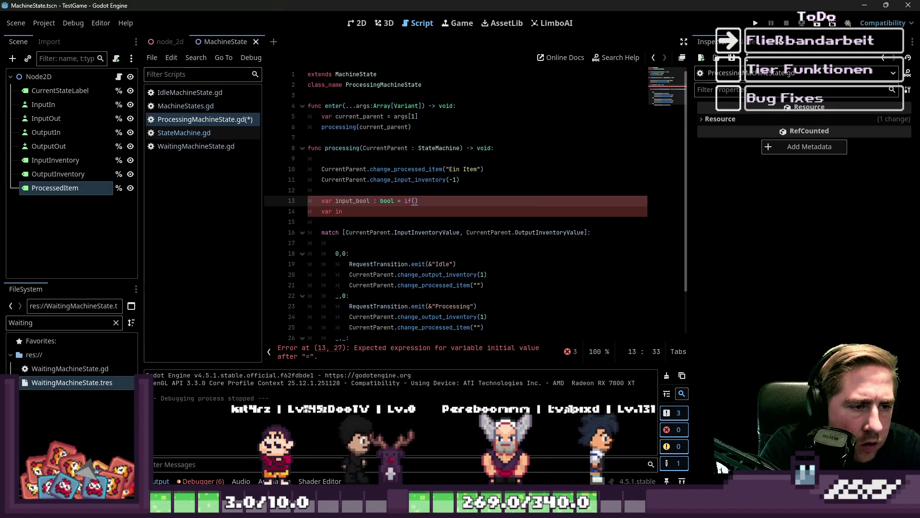
{"action": "type", "text": "CurrentParent.InputInventoryValue -<"}
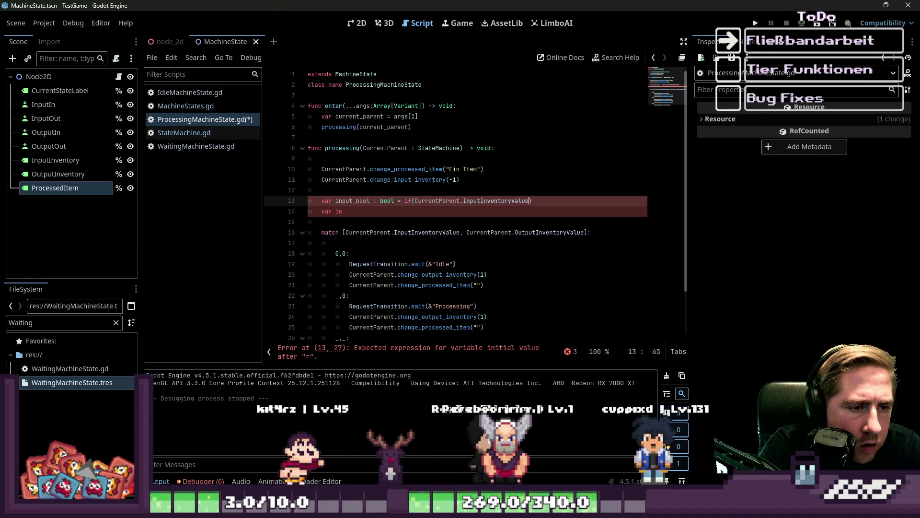
{"action": "key", "text": "BackSpace"}
{"action": "key", "text": "BackSpace"}
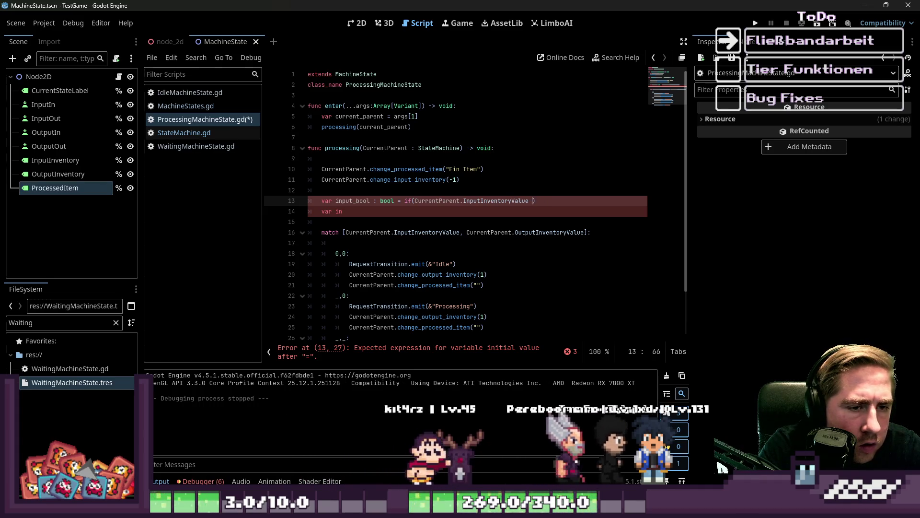
{"action": "type", "text": ">"}
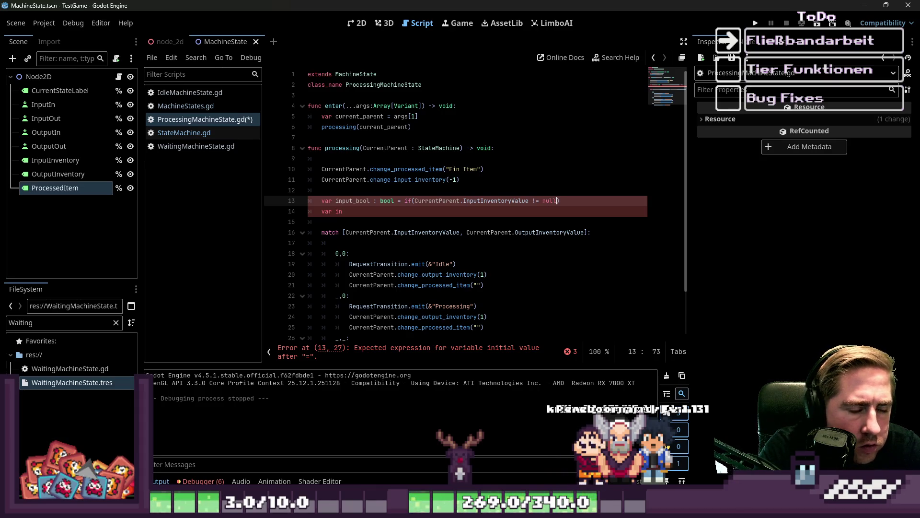
Strip the if and parentheses to leave InputInventoryValue != null, then begin naming out_ on line 14
{"action": "key", "text": "Down"}
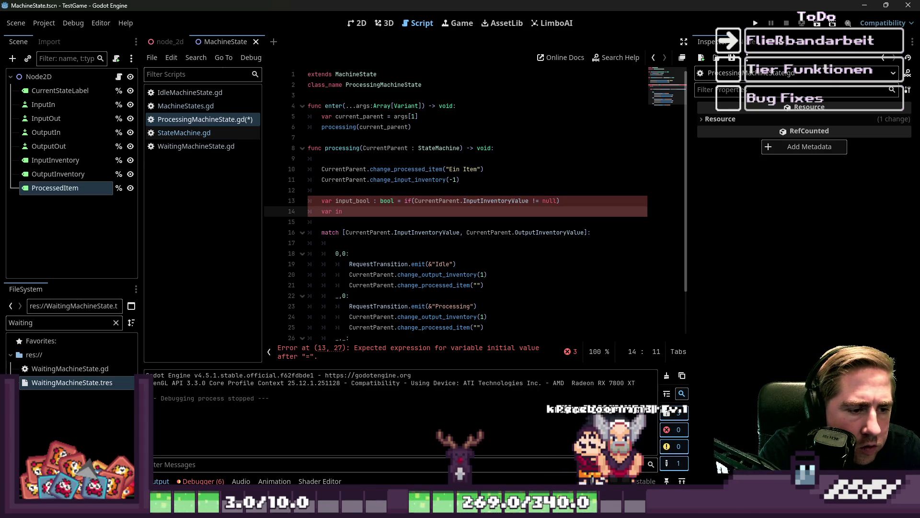
{"action": "key", "text": "Up"}
{"action": "key", "text": "Down"}
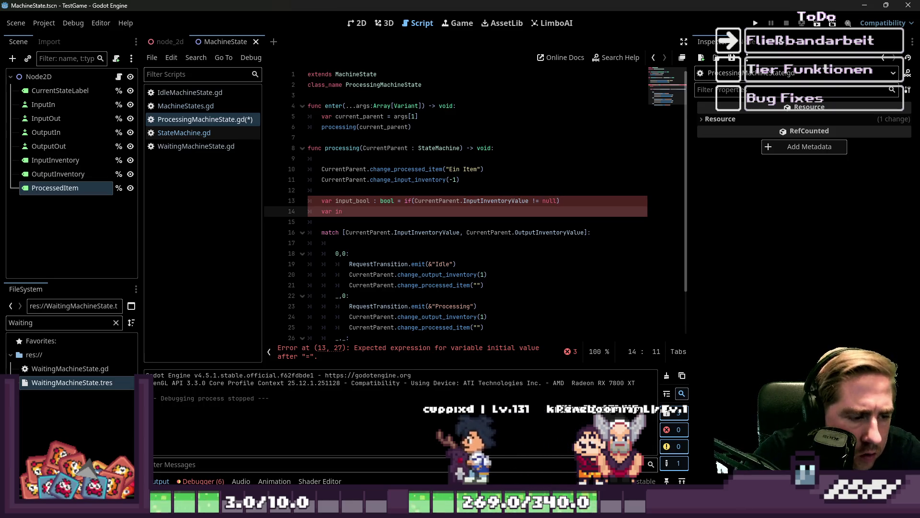
{"action": "key", "text": "Up"}
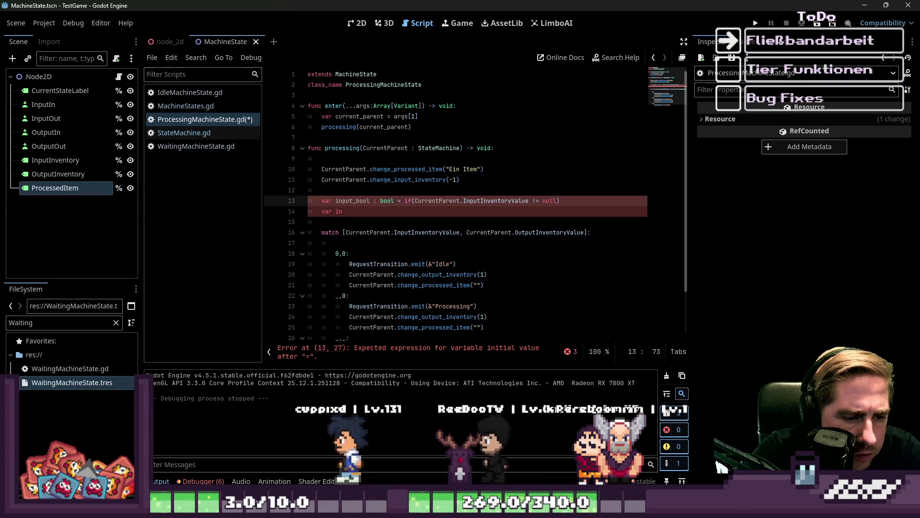
{"action": "key", "text": "Down"}
{"action": "left_click", "coordinate": [508, 200]}
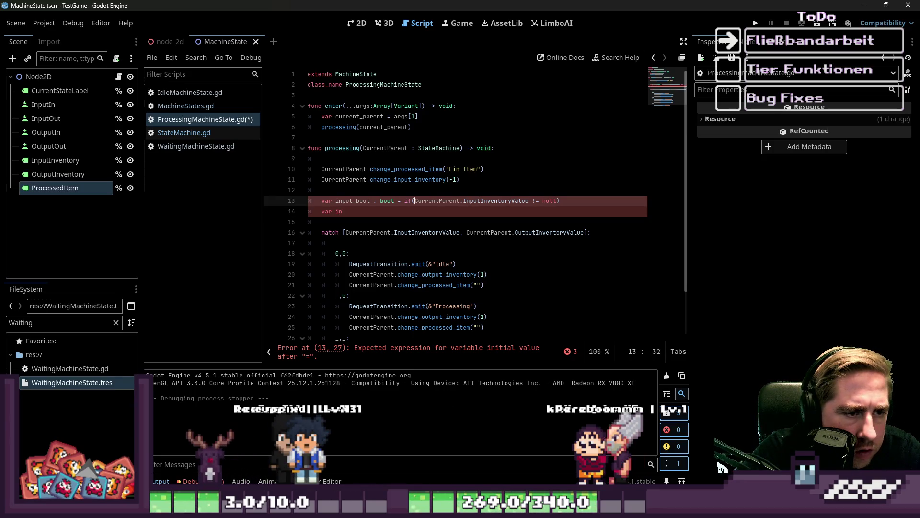
{"action": "key", "text": "ctrl+Left"}
{"action": "key", "text": "BackSpace"}
{"action": "key", "text": "End"}
{"action": "key", "text": "Delete"}
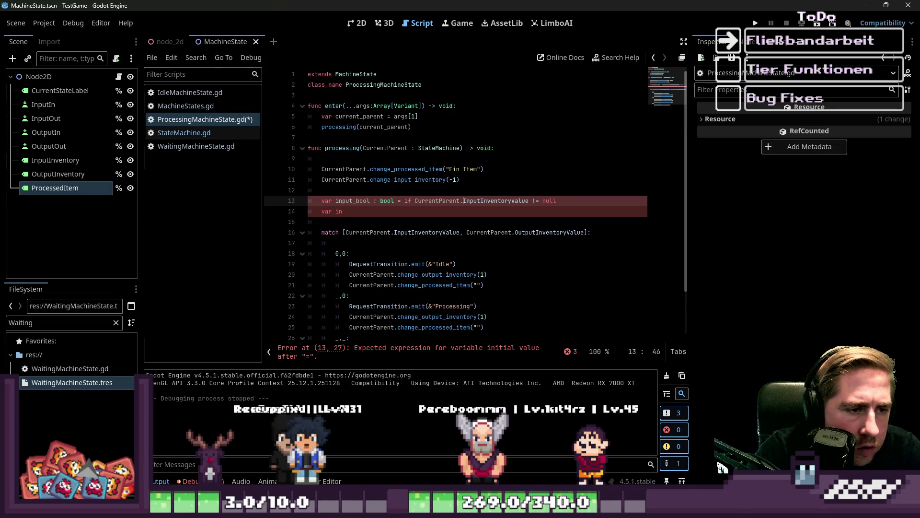
{"action": "key", "text": "Delete"}
{"action": "key", "text": "Delete"}
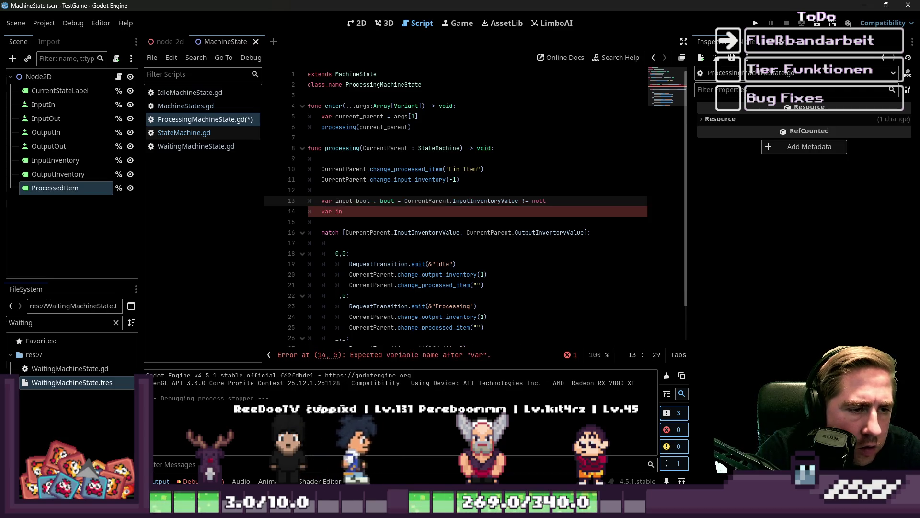
{"action": "key", "text": "Down"}
{"action": "key", "text": "BackSpace"}
{"action": "key", "text": "BackSpace"}
{"action": "type", "text": "out"}
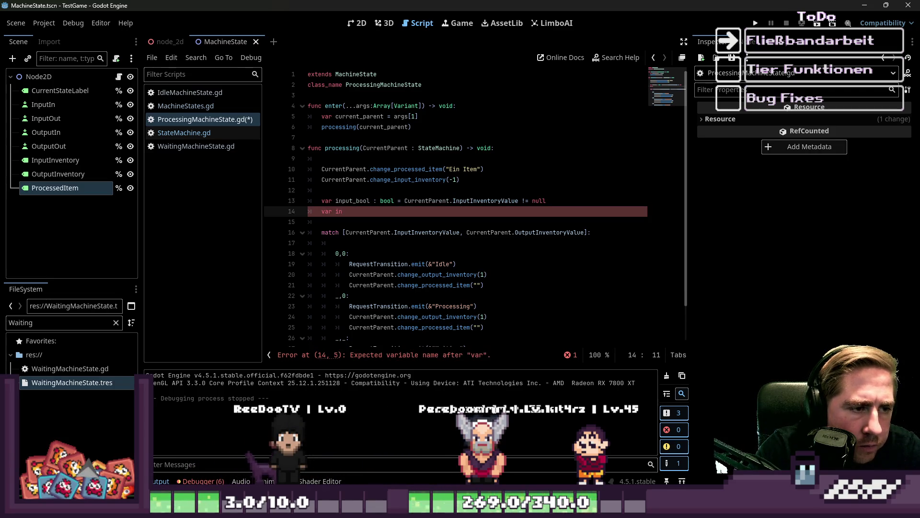
{"action": "type", "text": "_"}
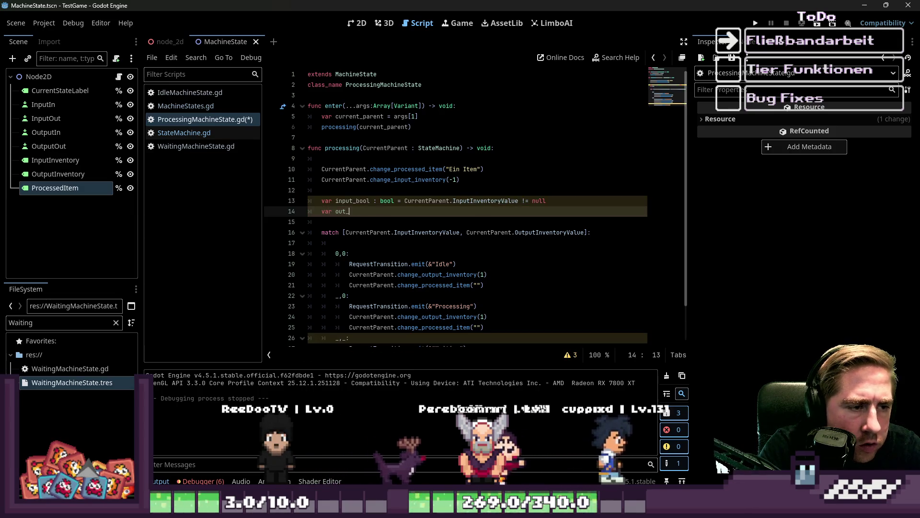
Declare var output_bool : bool = and paste the copied input not-null condition after it
{"action": "key", "text": "BackSpace"}
{"action": "type", "text": "put_boolk "}
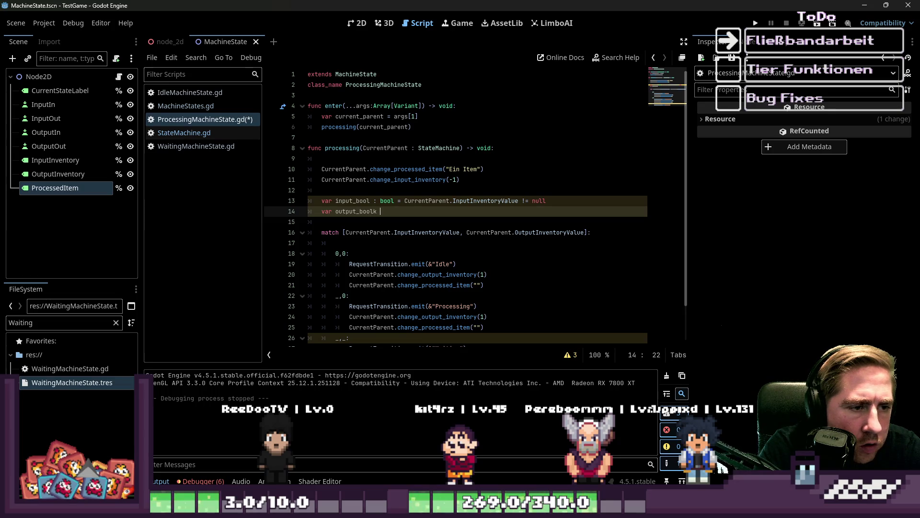
{"action": "key", "text": "BackSpace"}
{"action": "key", "text": "BackSpace"}
{"action": "type", "text": " : bool ="}
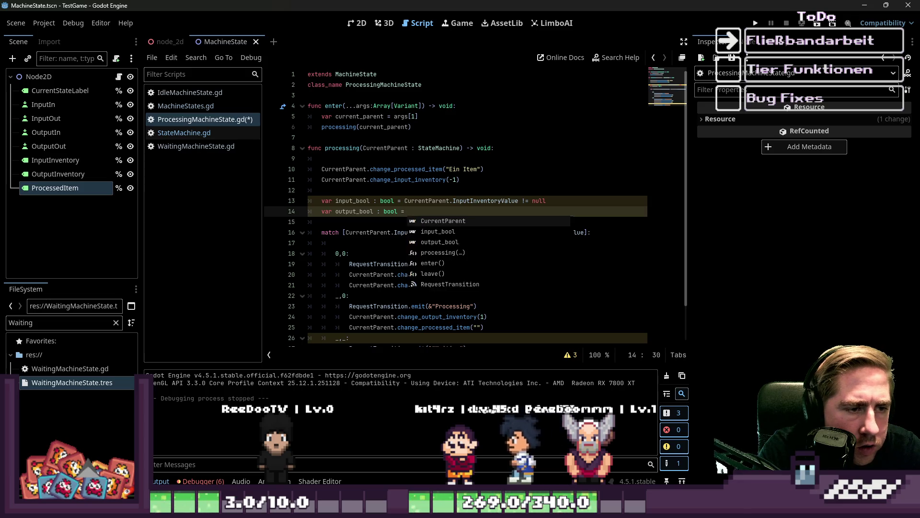
{"action": "key", "text": "Escape"}
{"action": "key", "text": "Up"}
{"action": "key", "text": "shift+End"}
{"action": "key", "text": "ctrl+c"}
{"action": "key", "text": "Down"}
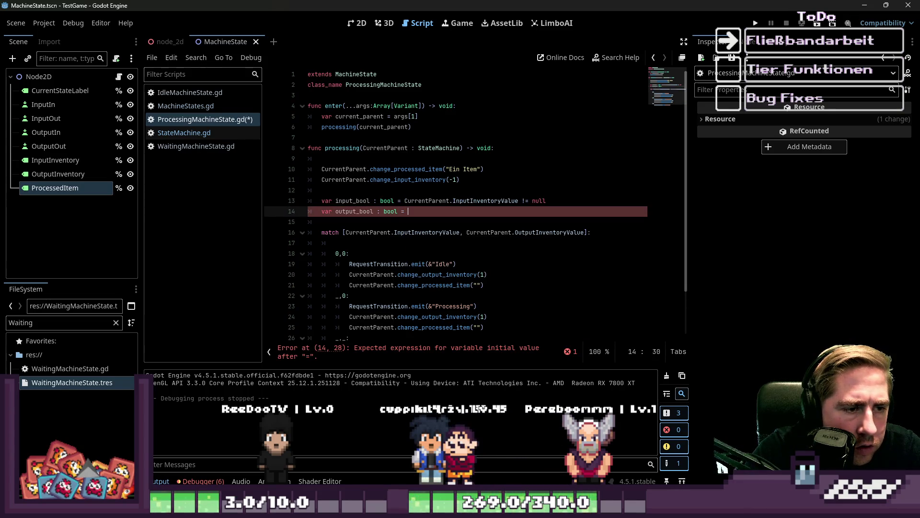
{"action": "key", "text": "ctrl+v"}
Change Input to Output so output_bool reads CurrentParent.OutputInventoryValue != null
{"action": "key", "text": "ctrl+Left"}
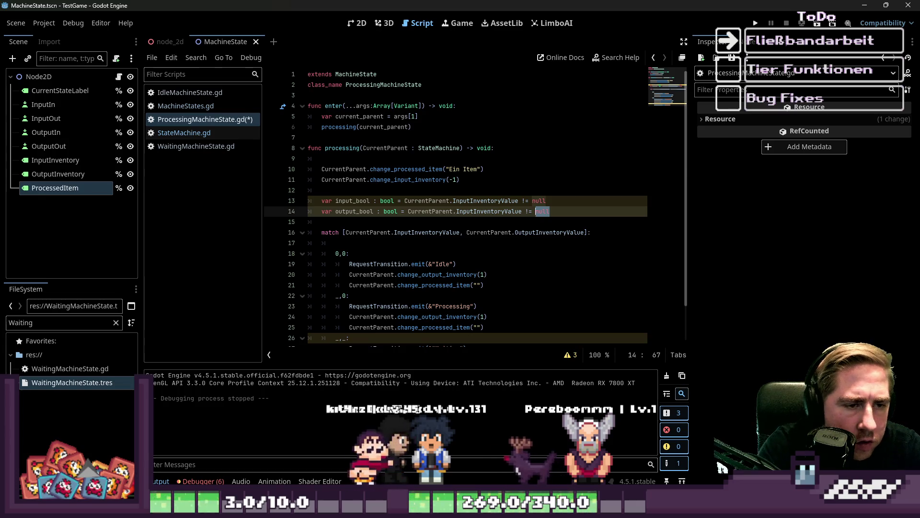
{"action": "key", "text": "Delete"}
{"action": "key", "text": "Delete"}
{"action": "type", "text": "Output"}
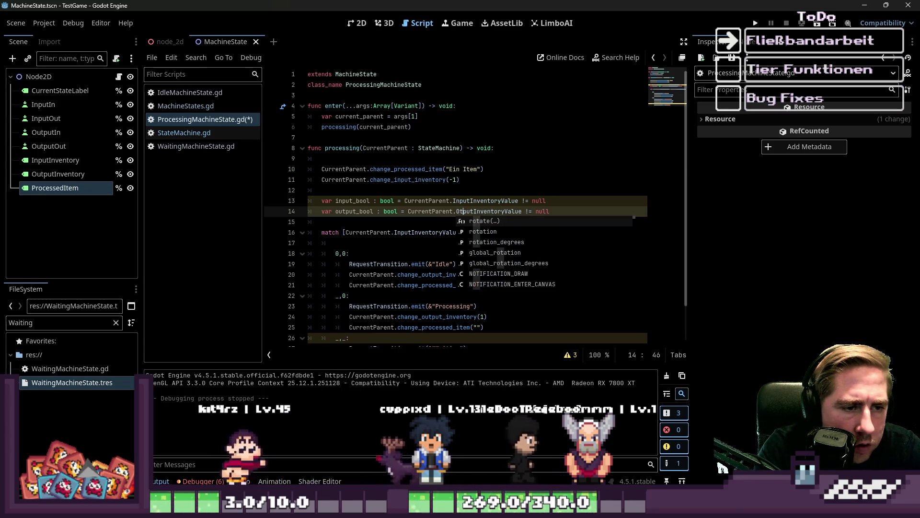
{"action": "key", "text": "Escape"}
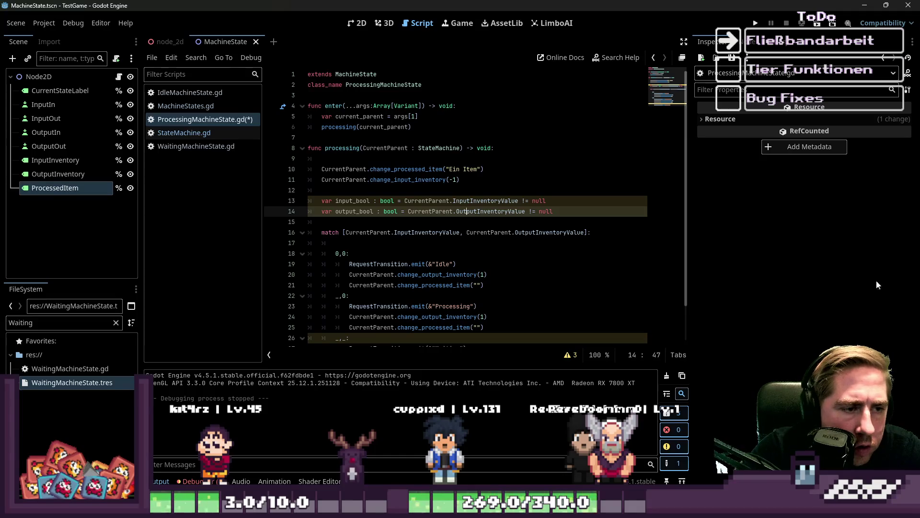
{"action": "left_click", "coordinate": [468, 180]}
{"action": "left_click", "coordinate": [487, 212]}
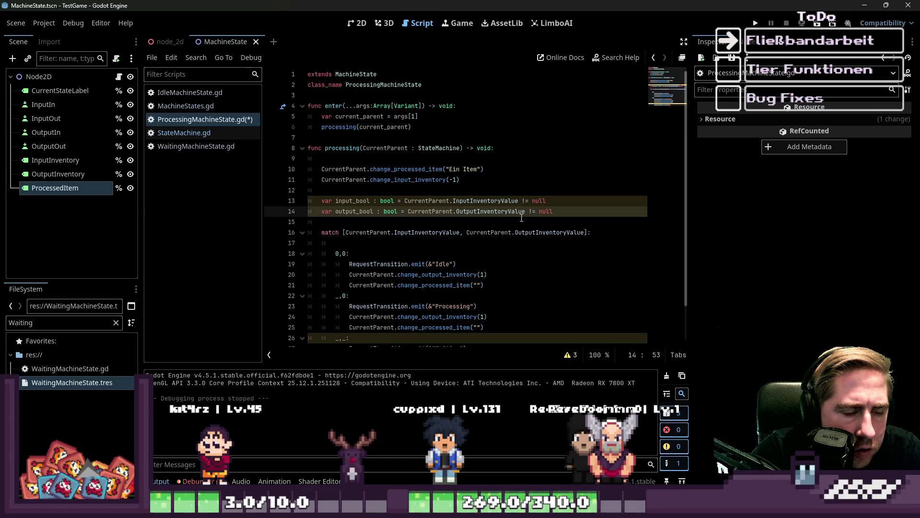
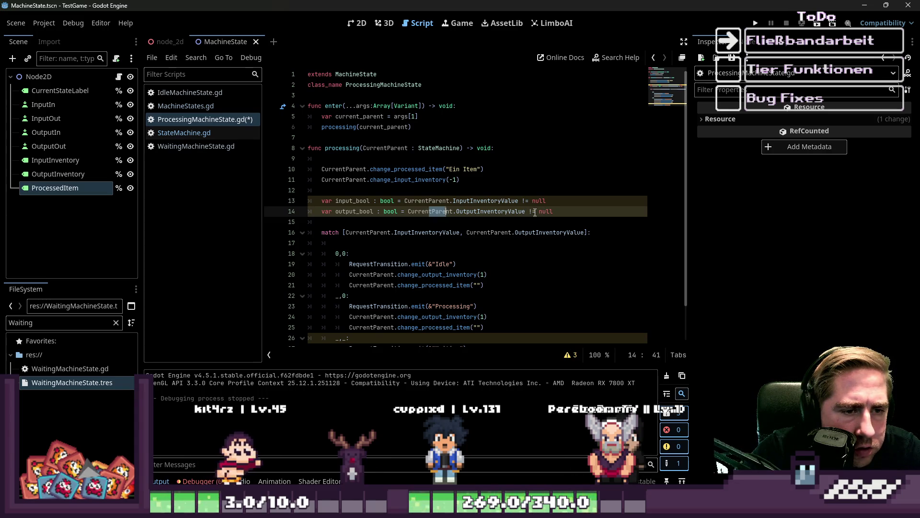
Change both the input and output checks to compare '== 0'
{"action": "double_click", "coordinate": [531, 211]}
{"action": "type", "text": "=="}
{"action": "key", "text": "Delete"}
{"action": "key", "text": "Delete"}
{"action": "key", "text": "Delete"}
{"action": "type", "text": "0"}
{"action": "key", "text": "Up"}
{"action": "key", "text": "End"}
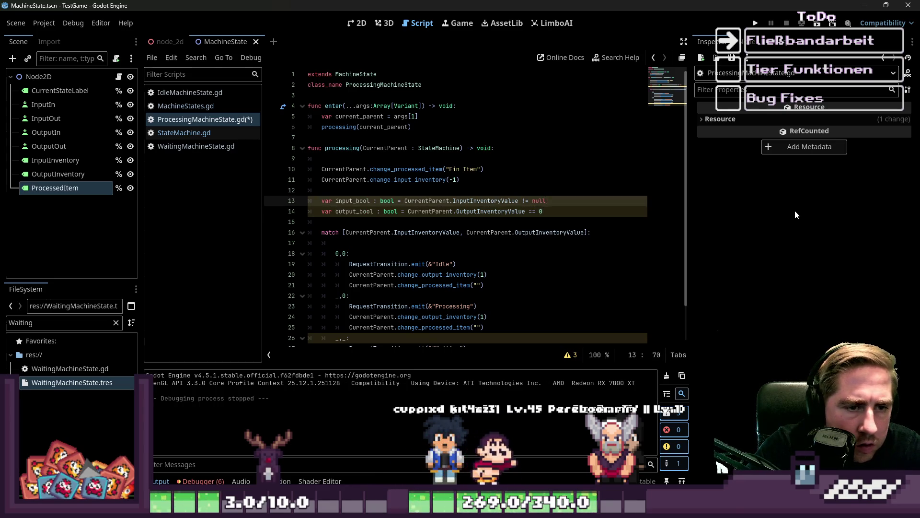
{"action": "key", "text": "ctrl+shift+Left"}
{"action": "key", "text": "ctrl+shift+Left"}
{"action": "key", "text": "ctrl+shift+Left"}
{"action": "type", "text": "== 0"}
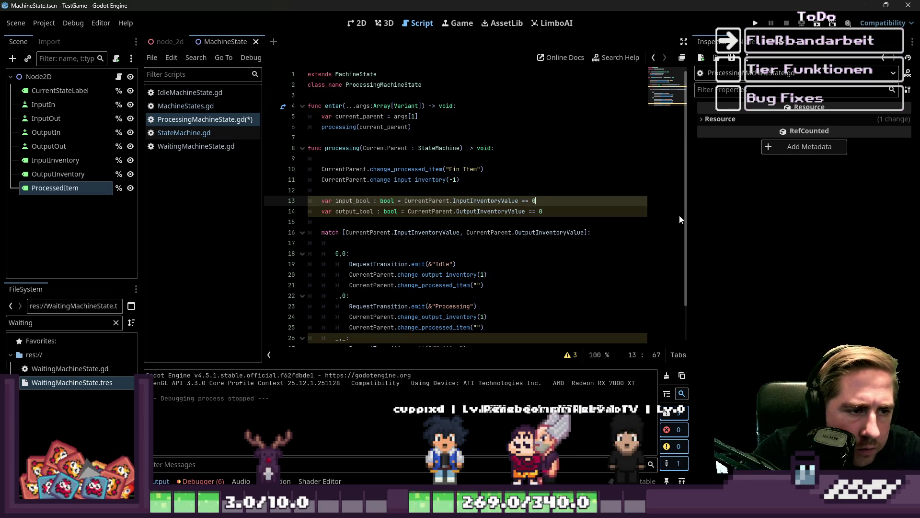
Make the match statement switch on [input_bool, output_bool]
{"action": "double_click", "coordinate": [353, 200]}
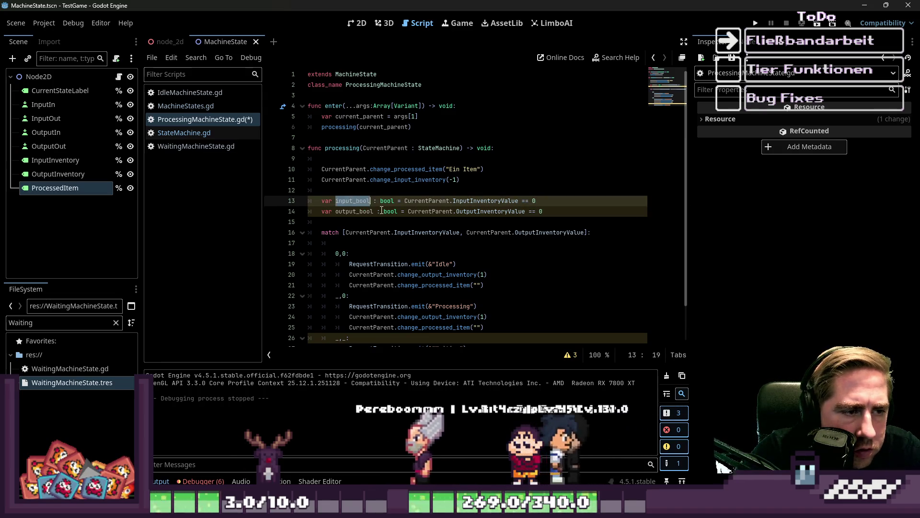
{"action": "scroll", "coordinate": [408, 216], "scroll_direction": "down", "scroll_amount": 1}
{"action": "left_click", "coordinate": [453, 224]}
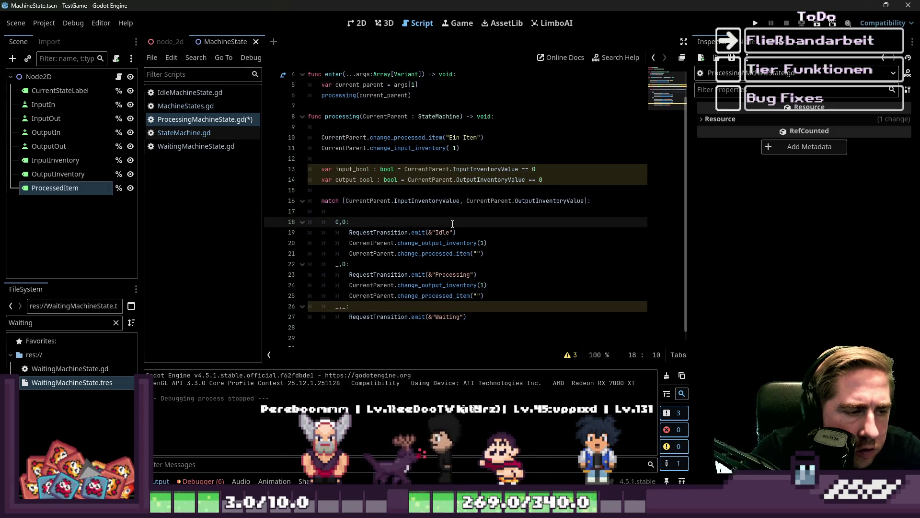
{"action": "key", "text": "BackSpace"}
{"action": "type", "text": "input_bool"}
{"action": "key", "text": "Right"}
{"action": "key", "text": "shift+Right"}
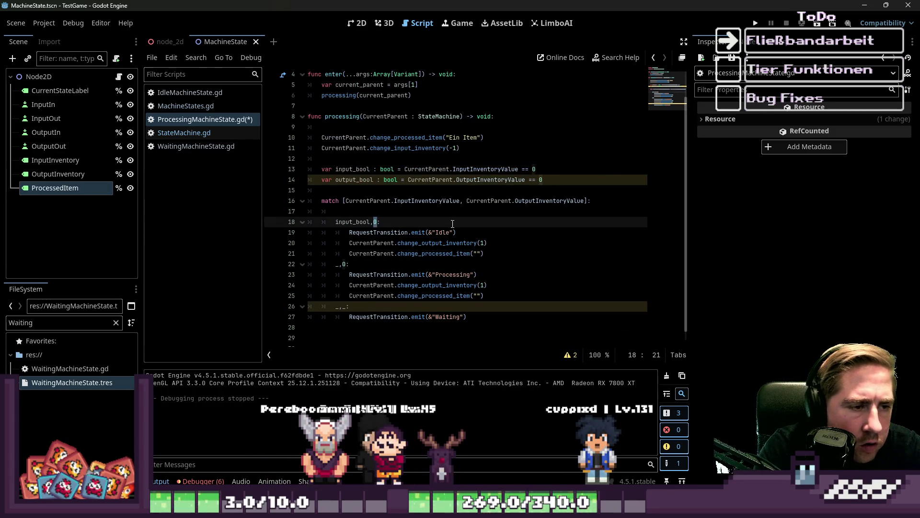
{"action": "key", "text": "Up"}
{"action": "key", "text": "Up"}
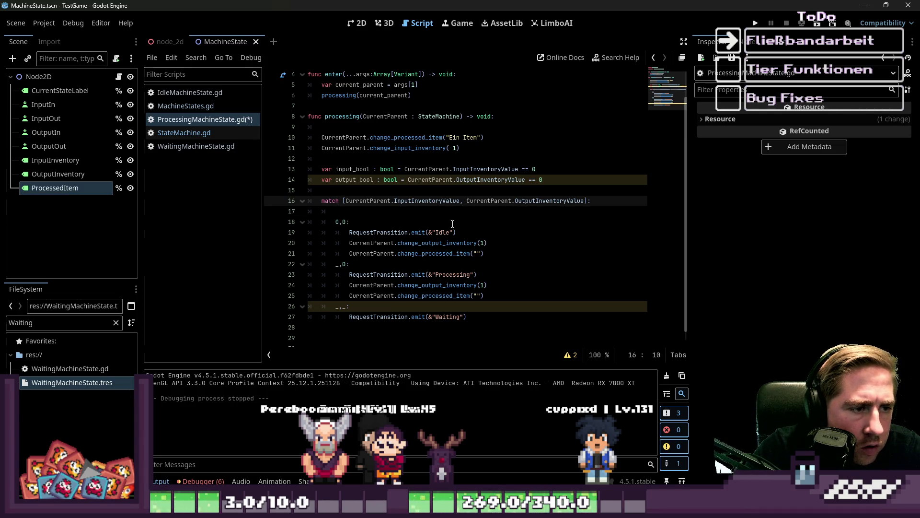
{"action": "key", "text": "Right"}
{"action": "key", "text": "Right"}
{"action": "key", "text": "ctrl+shift+Right"}
{"action": "key", "text": "ctrl+shift+Right"}
{"action": "key", "text": "ctrl+shift+Right"}
{"action": "type", "text": "input_bool"}
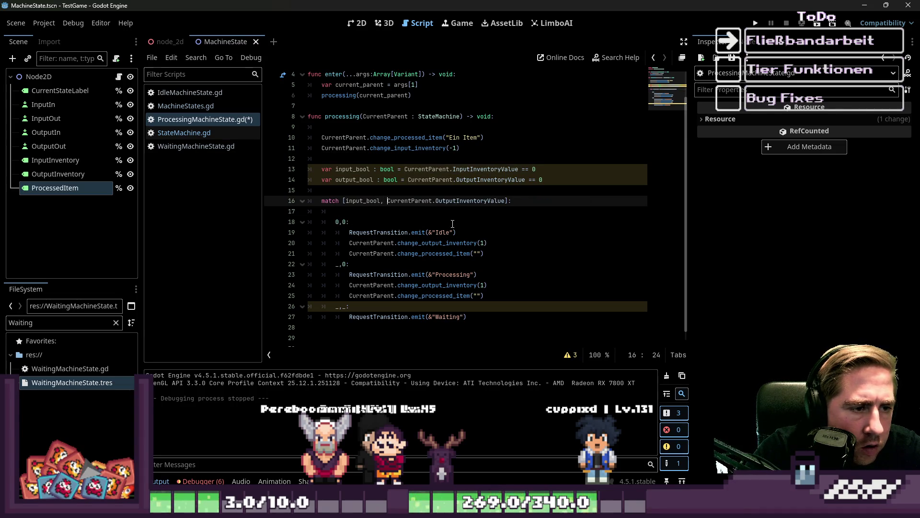
{"action": "key", "text": "ctrl+shift+Right"}
{"action": "key", "text": "ctrl+shift+Right"}
{"action": "key", "text": "ctrl+shift+Right"}
{"action": "type", "text": "ool, o"}
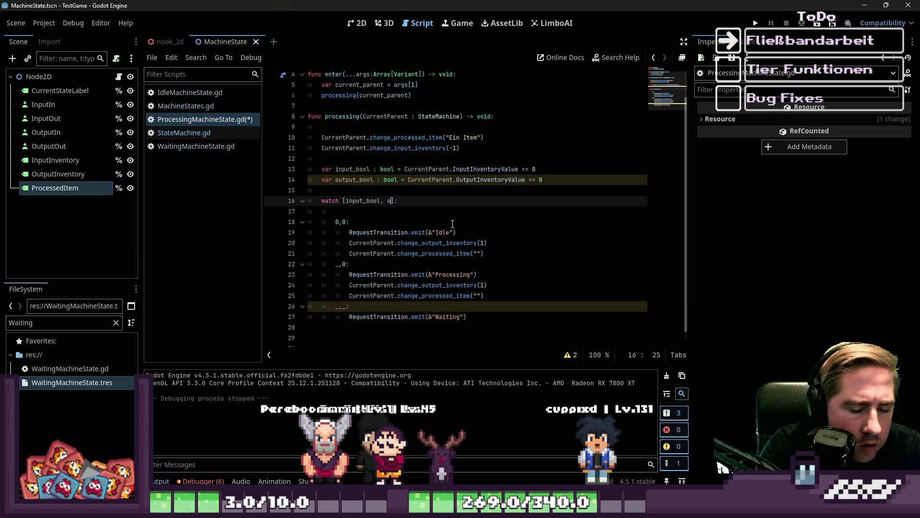
{"action": "type", "text": "ut_"}
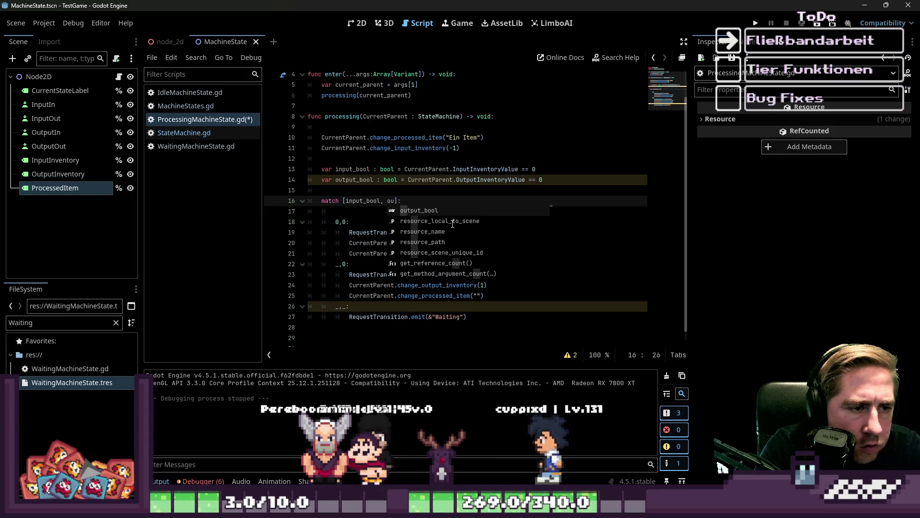
{"action": "key", "text": "Down"}
{"action": "key", "text": "Return"}
Set the match patterns to false,false and true,false
{"action": "key", "text": "Down"}
{"action": "key", "text": "Down"}
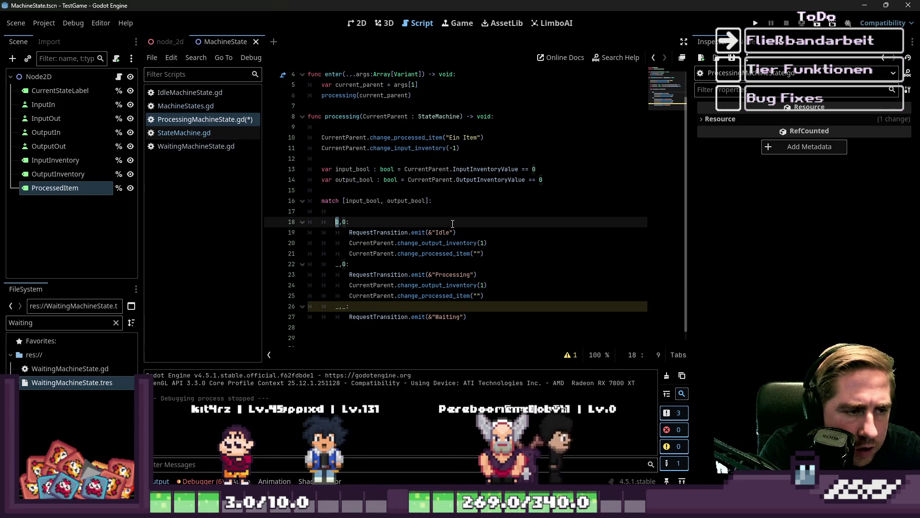
{"action": "key", "text": "Right"}
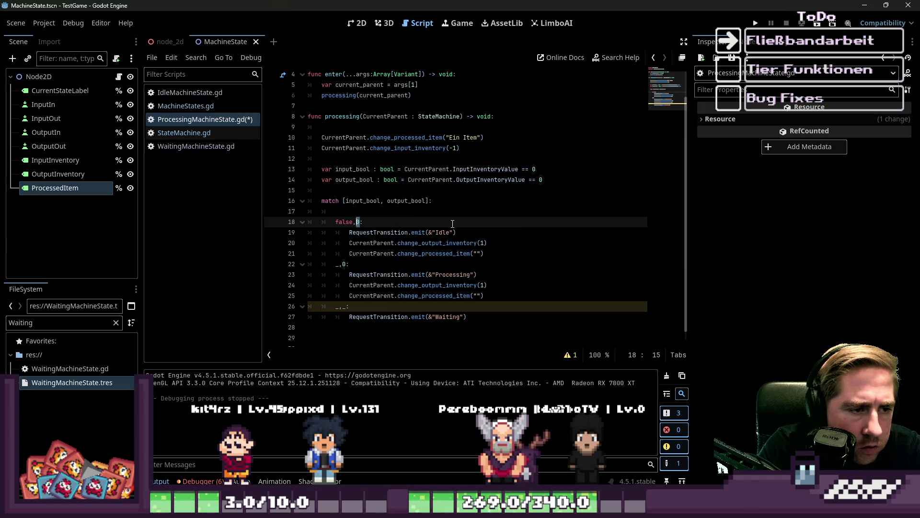
{"action": "key", "text": "Down"}
{"action": "key", "text": "Down"}
{"action": "key", "text": "Down"}
{"action": "key", "text": "Left"}
{"action": "key", "text": "Left"}
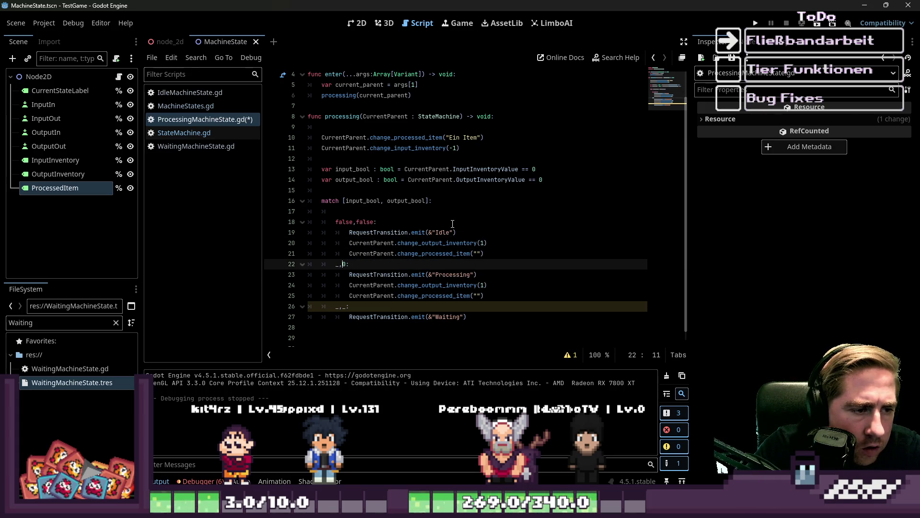
{"action": "key", "text": "Delete"}
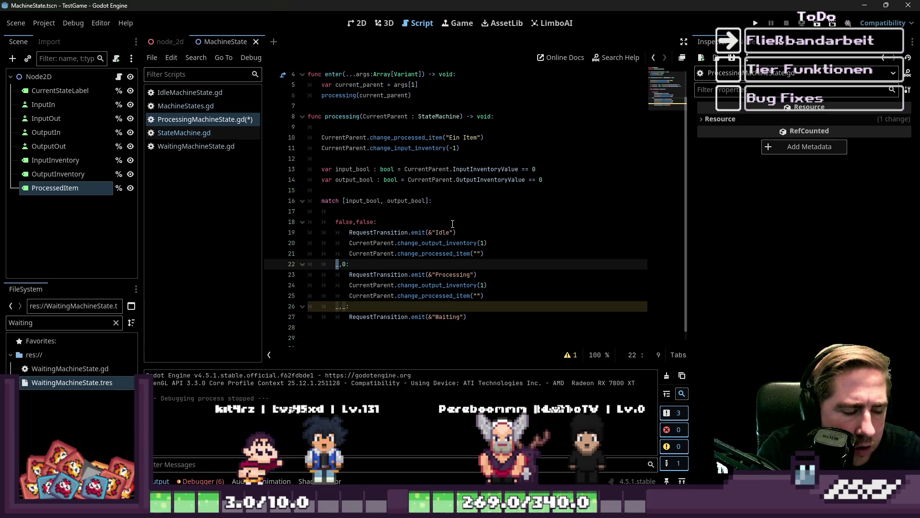
{"action": "type", "text": "true"}
{"action": "key", "text": "Right"}
{"action": "key", "text": "Right"}
{"action": "key", "text": "Left"}
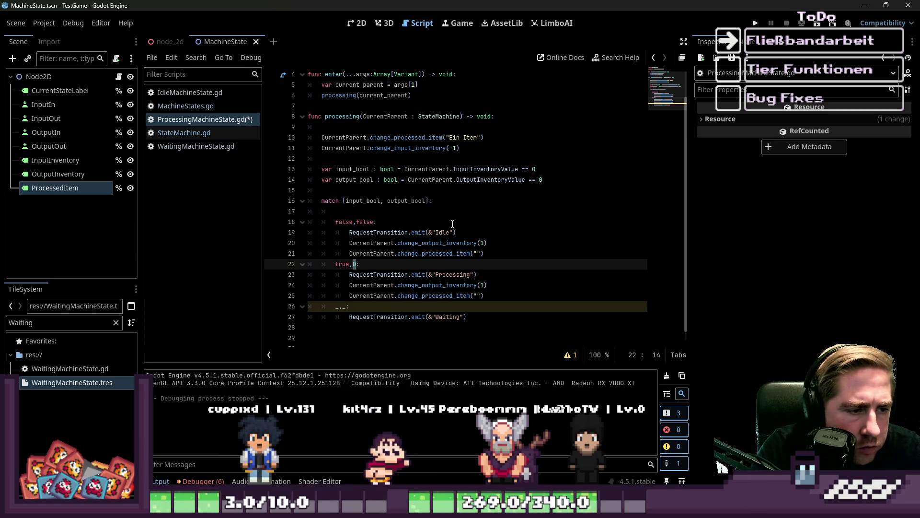
{"action": "key", "text": "Down"}
{"action": "key", "text": "Down"}
{"action": "key", "text": "Down"}
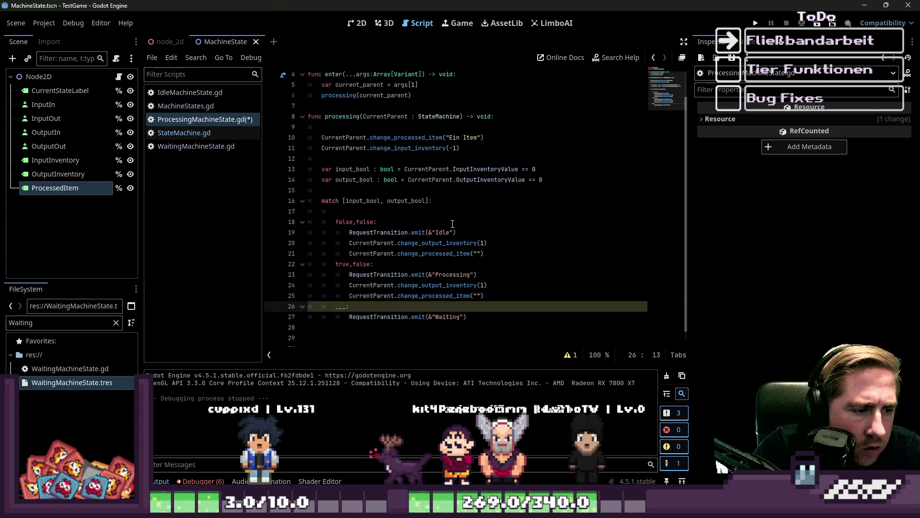
Save ProcessingMachineState.gd and run the project
{"action": "scroll", "coordinate": [431, 240], "scroll_direction": "down", "scroll_amount": 1}
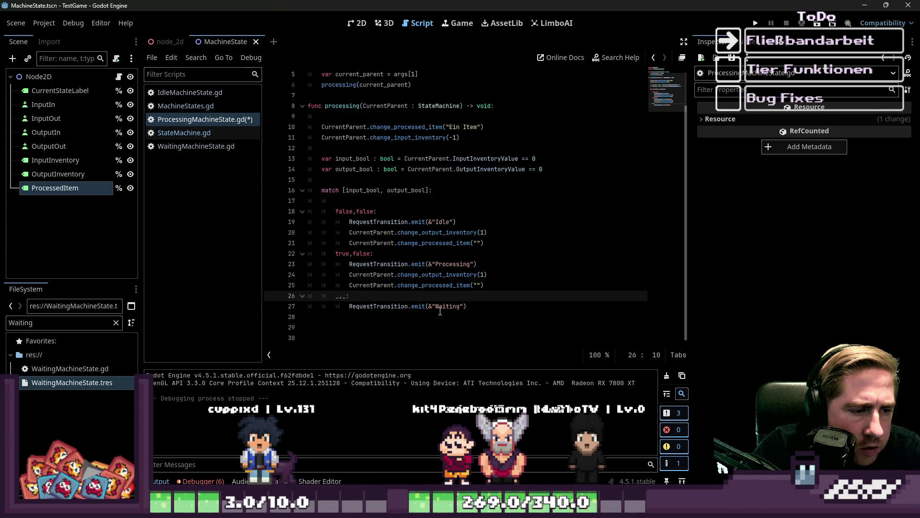
{"action": "left_click", "coordinate": [399, 318]}
{"action": "left_click", "coordinate": [336, 297]}
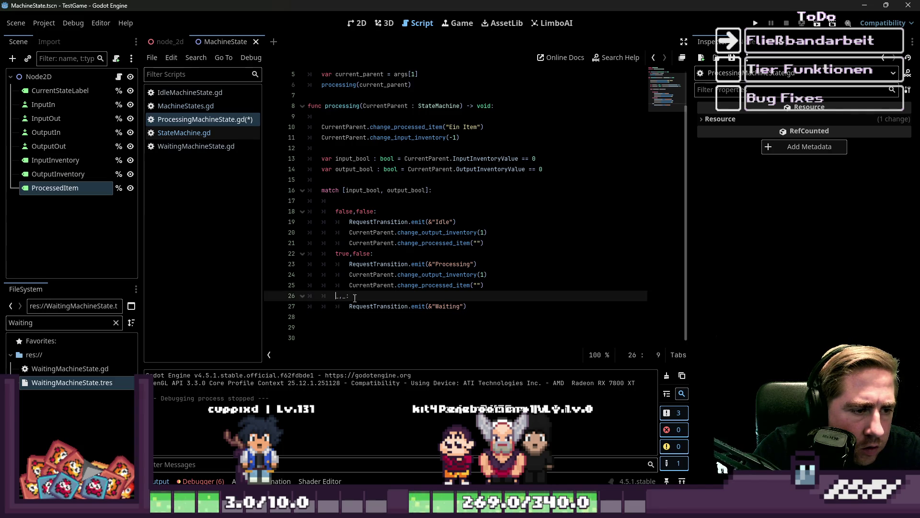
{"action": "key", "text": "ctrl+s"}
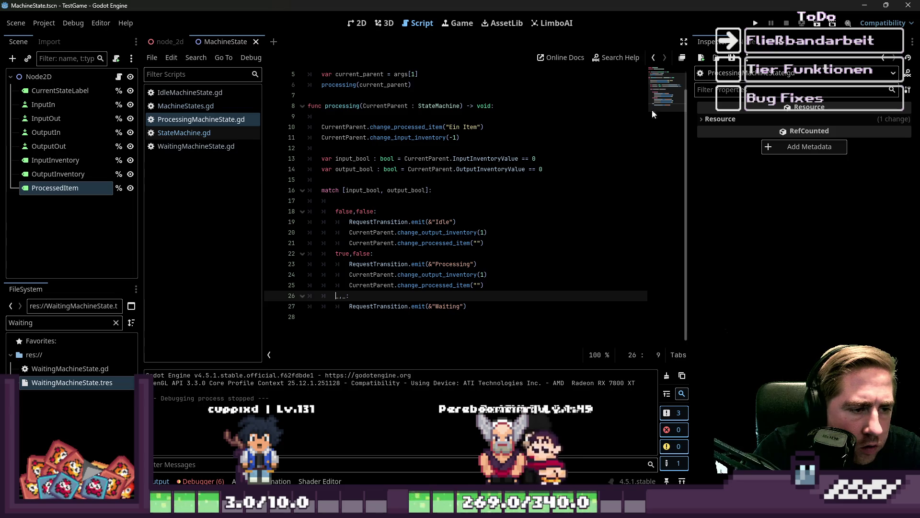
{"action": "left_click", "coordinate": [757, 22]}
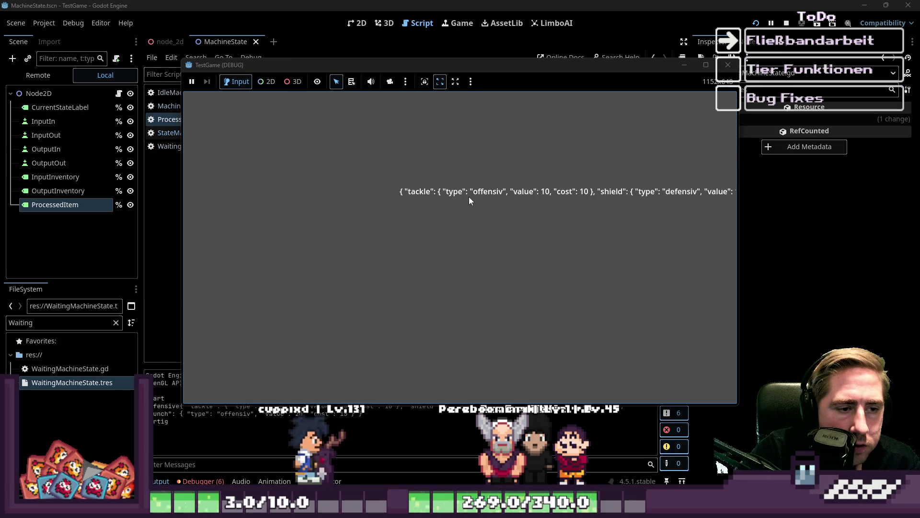
{"action": "left_click", "coordinate": [755, 22]}
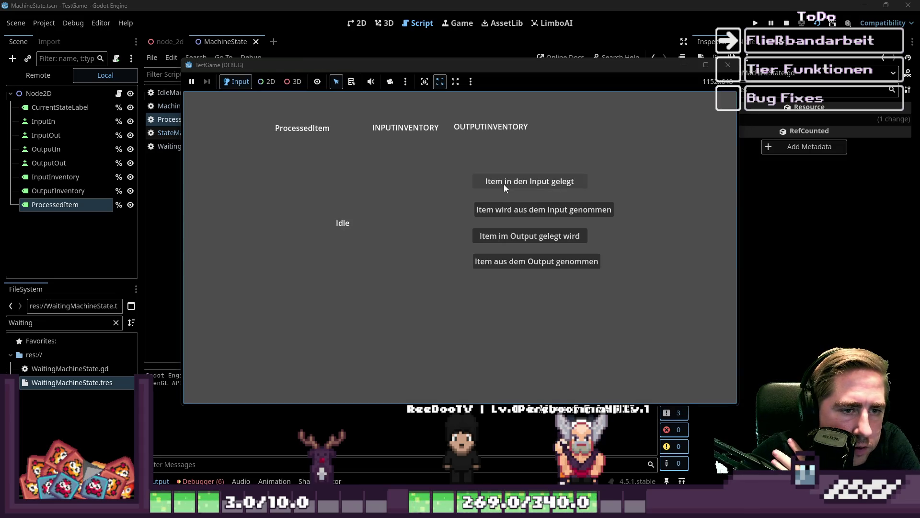
{"action": "left_click", "coordinate": [504, 183]}
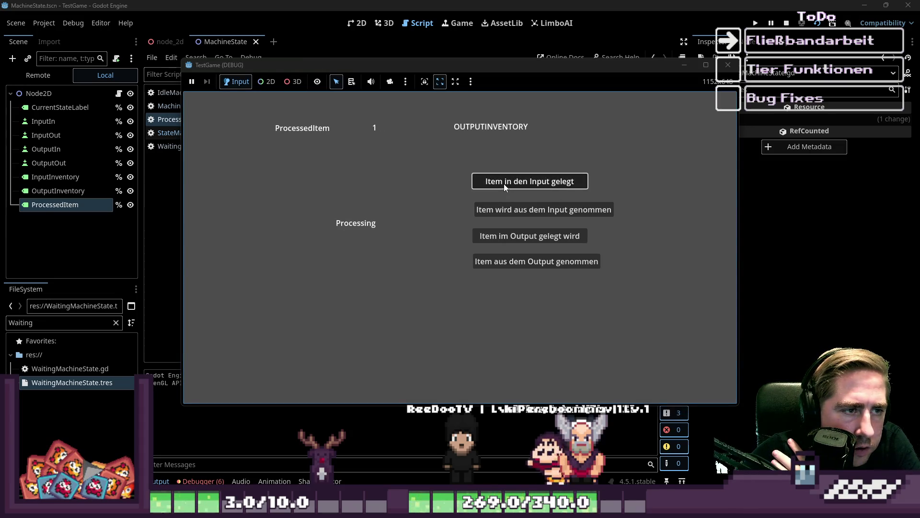
{"action": "left_click", "coordinate": [504, 183]}
{"action": "left_click", "coordinate": [504, 183]}
{"action": "left_click", "coordinate": [504, 183]}
{"action": "left_click", "coordinate": [504, 183]}
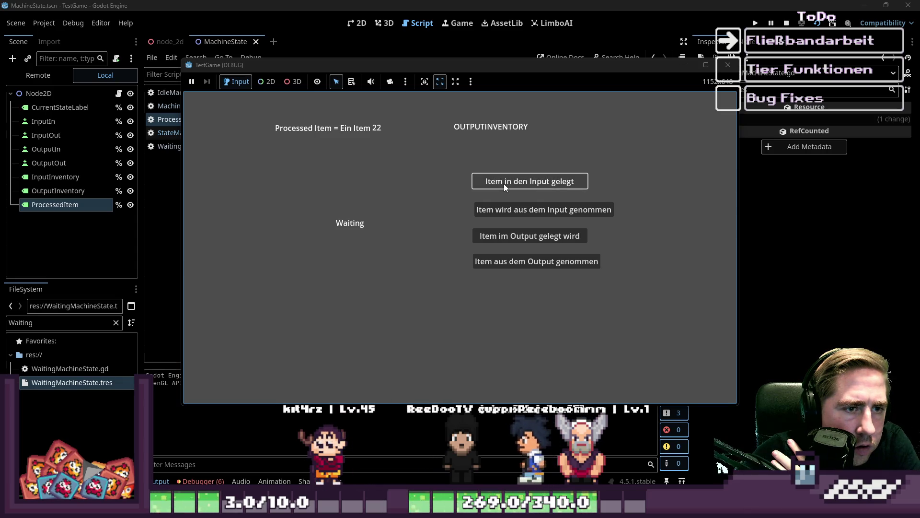
{"action": "left_click", "coordinate": [496, 258]}
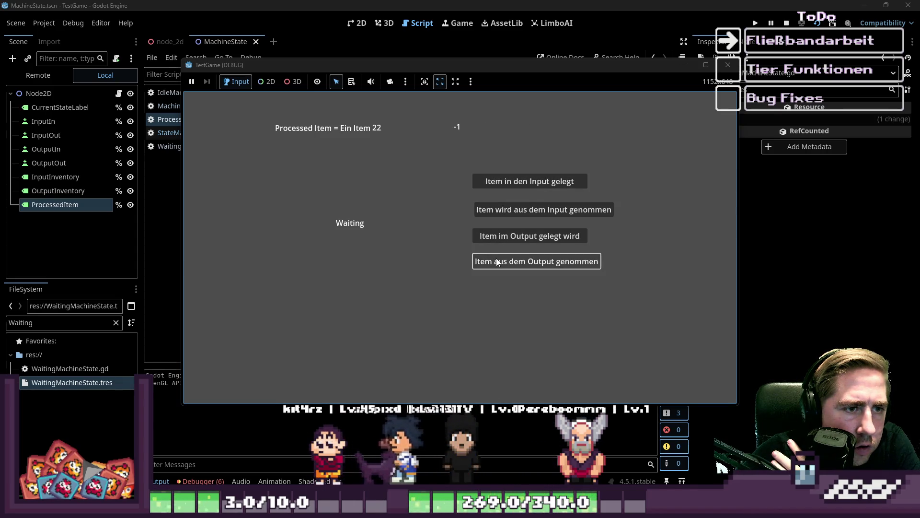
{"action": "left_click", "coordinate": [502, 240]}
{"action": "left_click", "coordinate": [490, 258]}
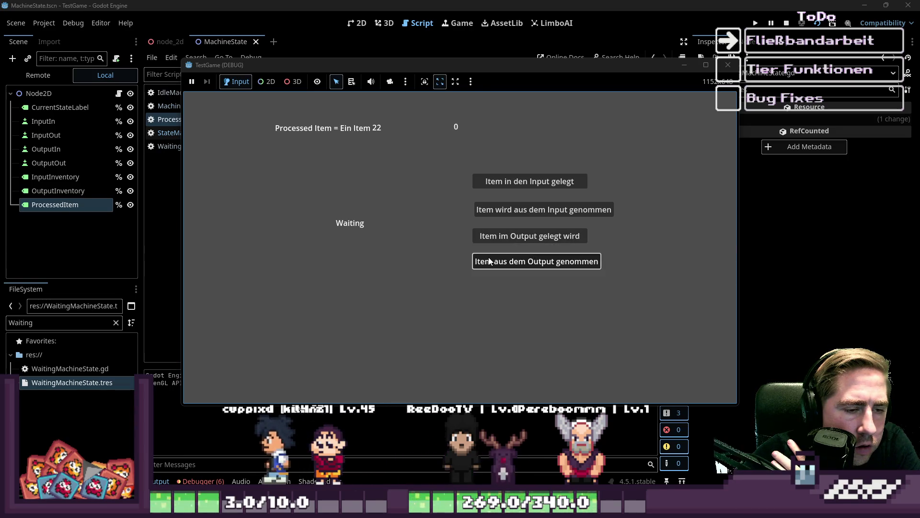
{"action": "left_click", "coordinate": [515, 236]}
{"action": "left_click", "coordinate": [727, 64]}
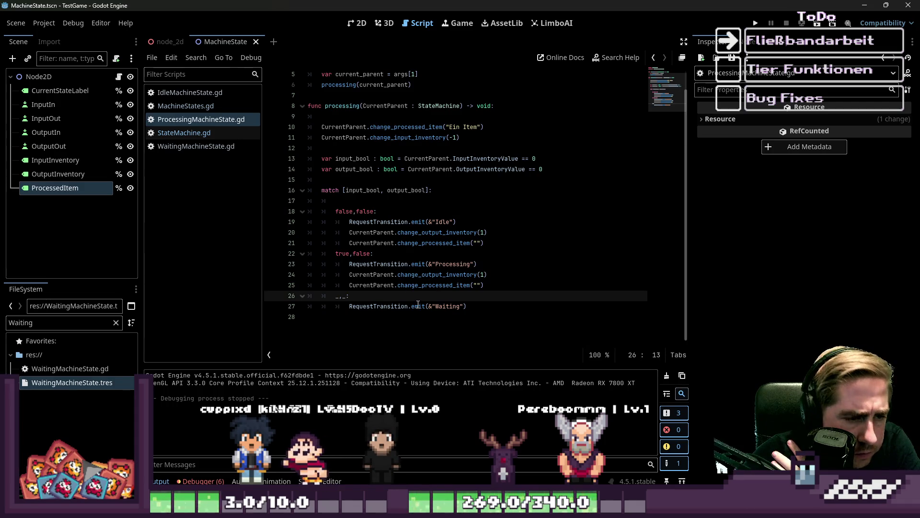
{"action": "left_click", "coordinate": [418, 286]}
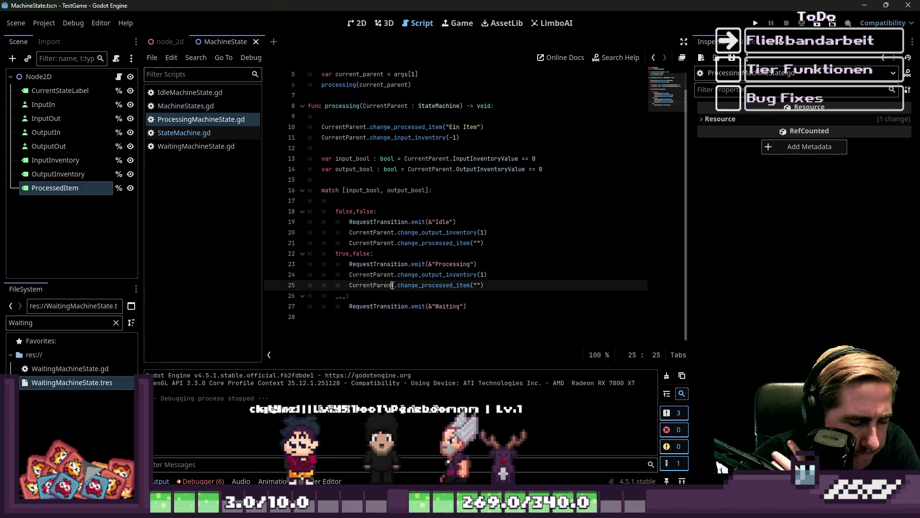
{"action": "left_click", "coordinate": [356, 265]}
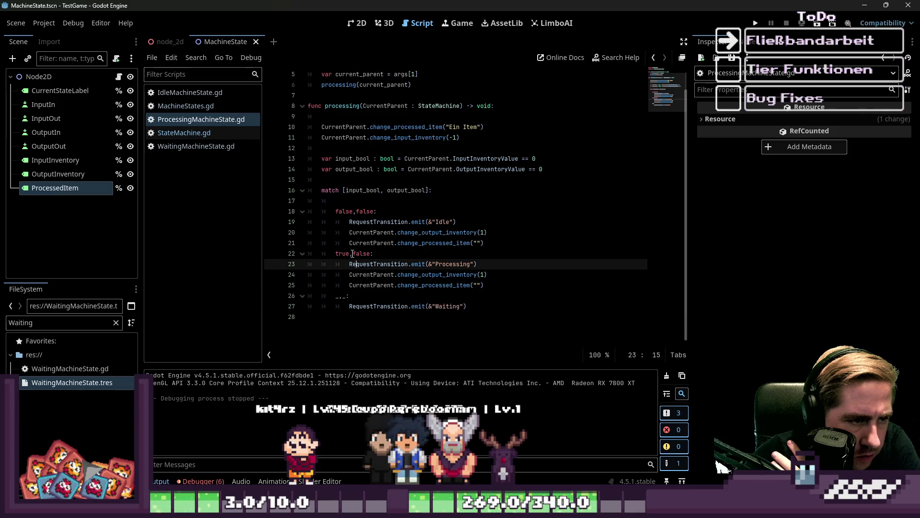
{"action": "left_click", "coordinate": [349, 171]}
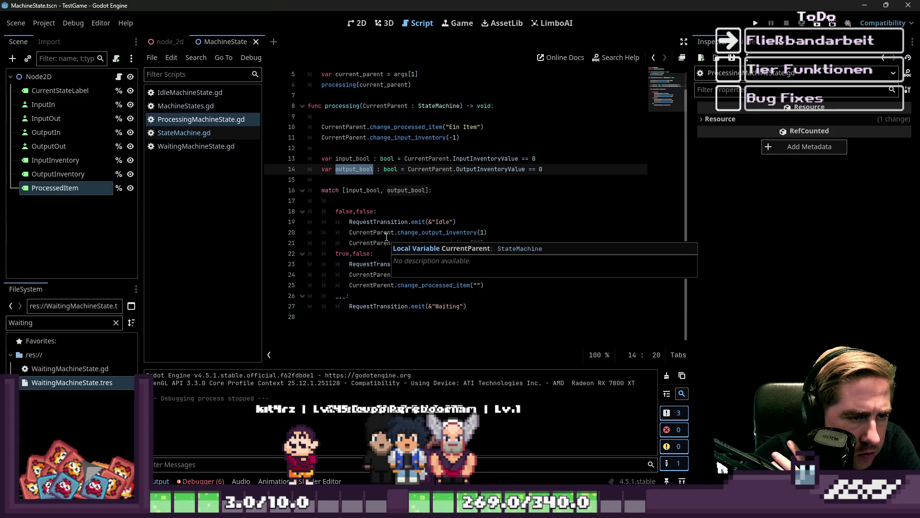
{"action": "left_click", "coordinate": [380, 251]}
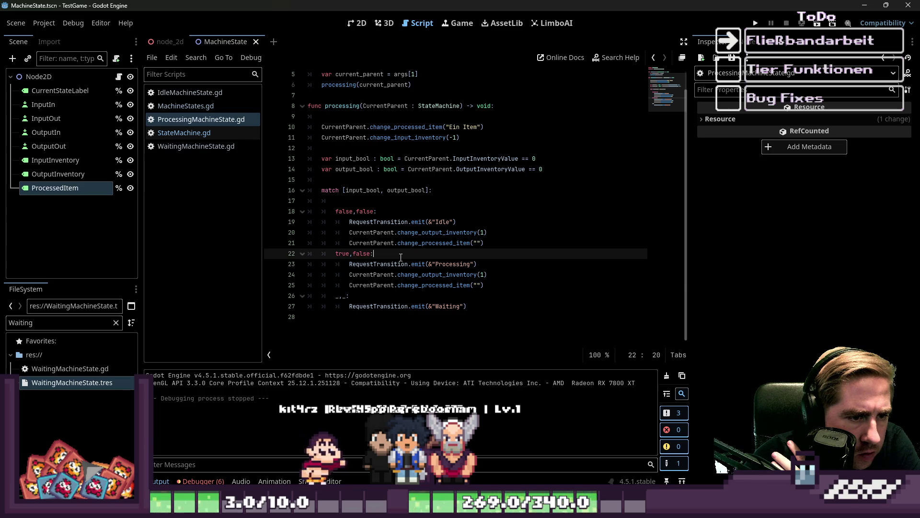
{"action": "double_click", "coordinate": [361, 253]}
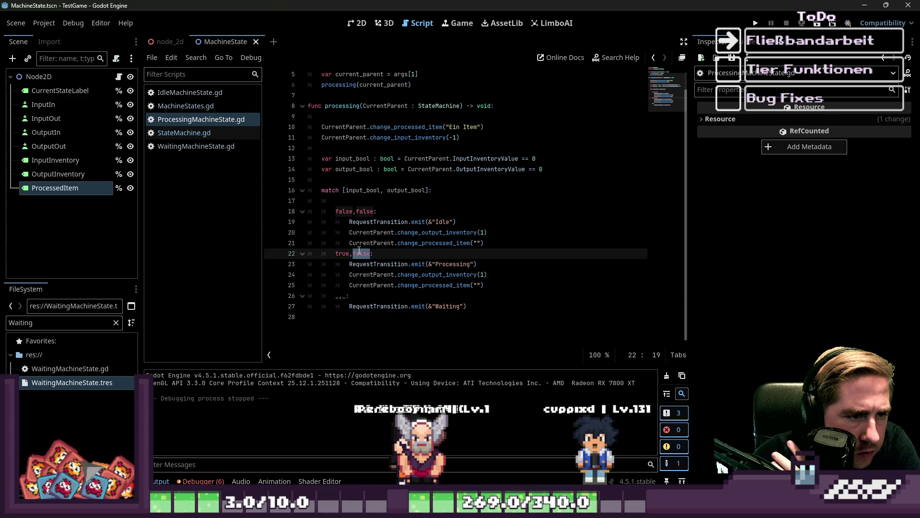
{"action": "left_click", "coordinate": [468, 284]}
{"action": "left_click", "coordinate": [450, 264]}
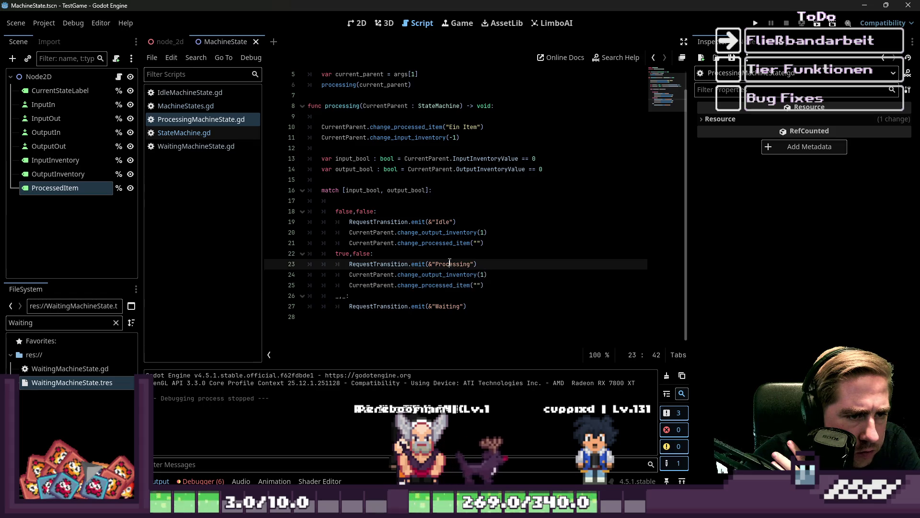
{"action": "double_click", "coordinate": [443, 221]}
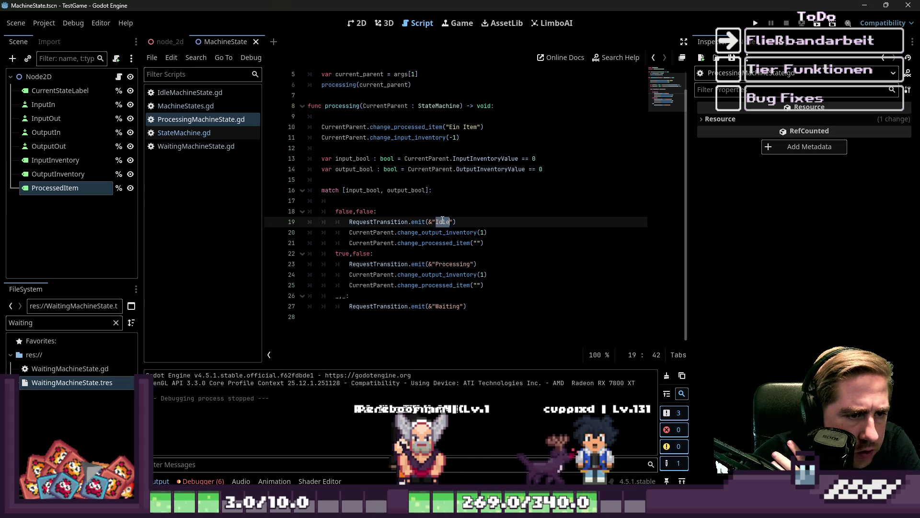
{"action": "double_click", "coordinate": [450, 306]}
{"action": "left_click", "coordinate": [343, 300]}
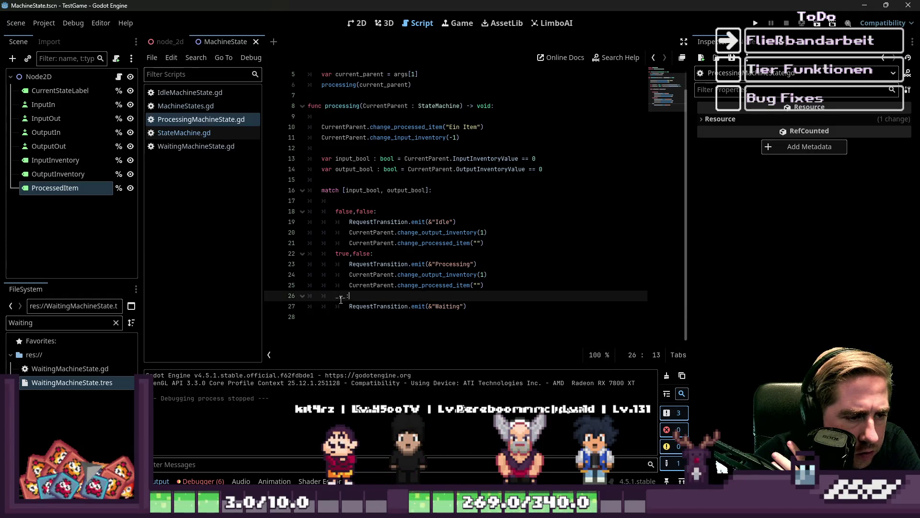
{"action": "key", "text": "ctrl+shift+Return"}
Add a true,true: case and move the Waiting transition call under it
{"action": "key", "text": "BackSpace"}
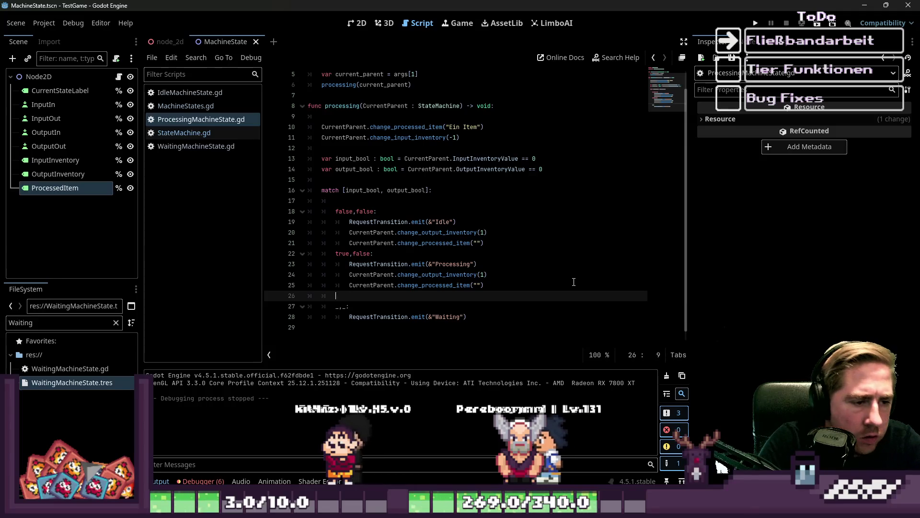
{"action": "key", "text": "Tab"}
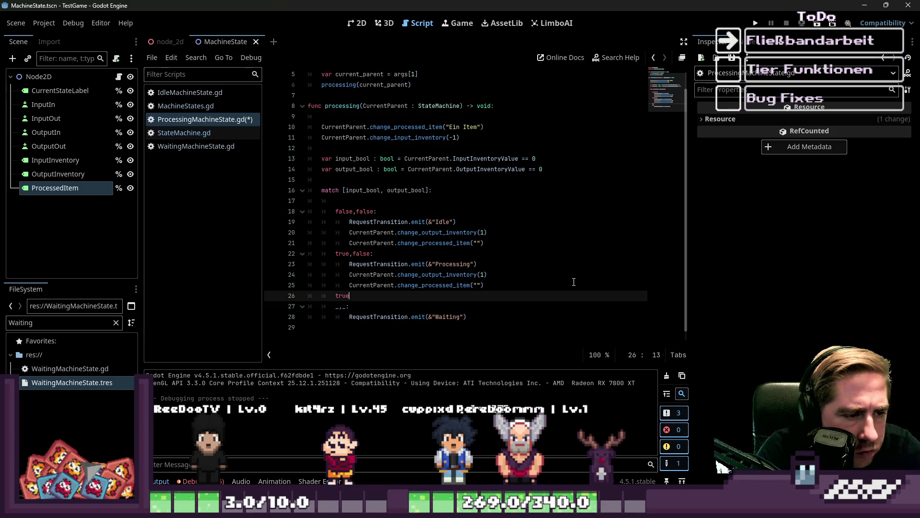
{"action": "type", "text": ",true:"}
{"action": "key", "text": "Return"}
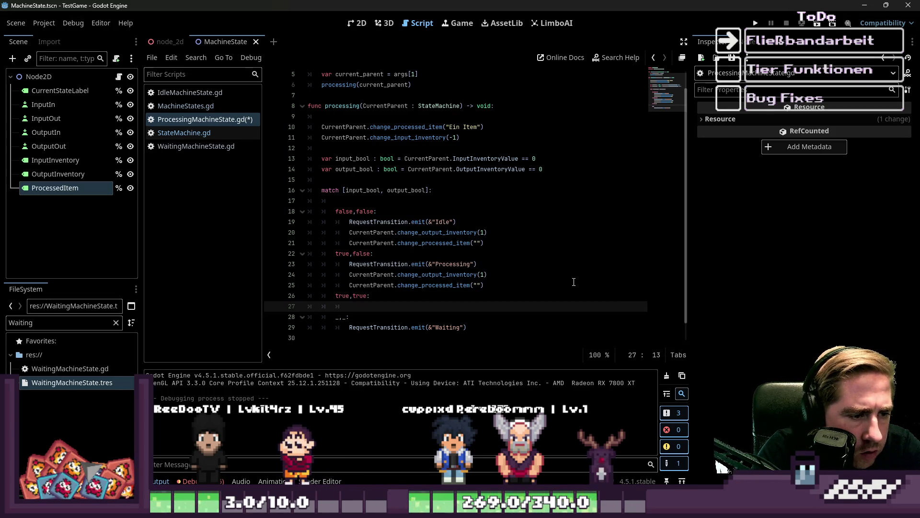
{"action": "key", "text": "Down"}
{"action": "key", "text": "Down"}
{"action": "key", "text": "Down"}
{"action": "key", "text": "Up"}
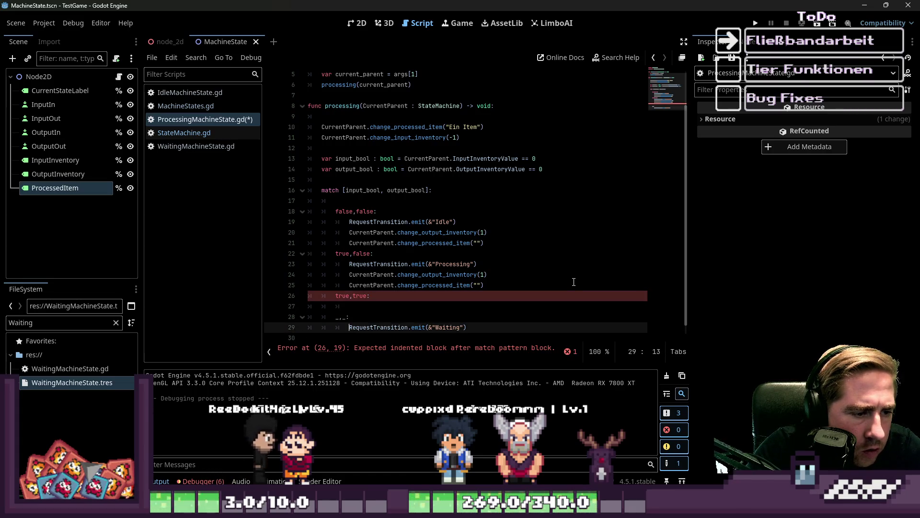
{"action": "key", "text": "shift+End"}
{"action": "key", "text": "ctrl+x"}
{"action": "key", "text": "Up"}
{"action": "key", "text": "Up"}
{"action": "key", "text": "ctrl+v"}
{"action": "key", "text": "Down"}
{"action": "key", "text": "Home"}
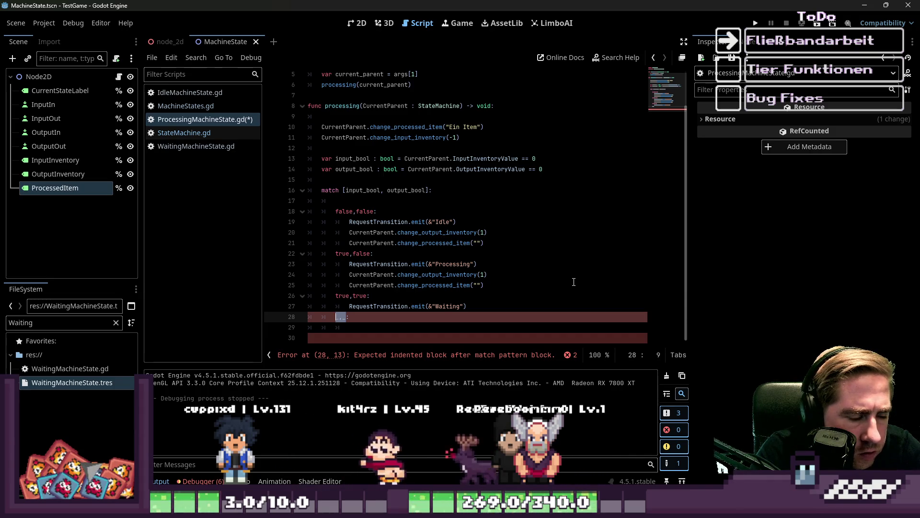
Add a false,true: case, save the script, and launch the game
{"action": "type", "text": "true:"}
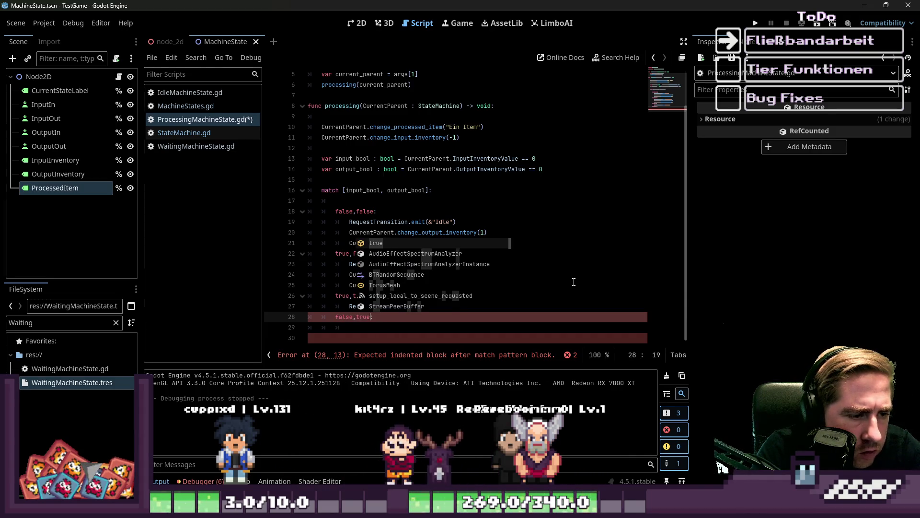
{"action": "key", "text": "Return"}
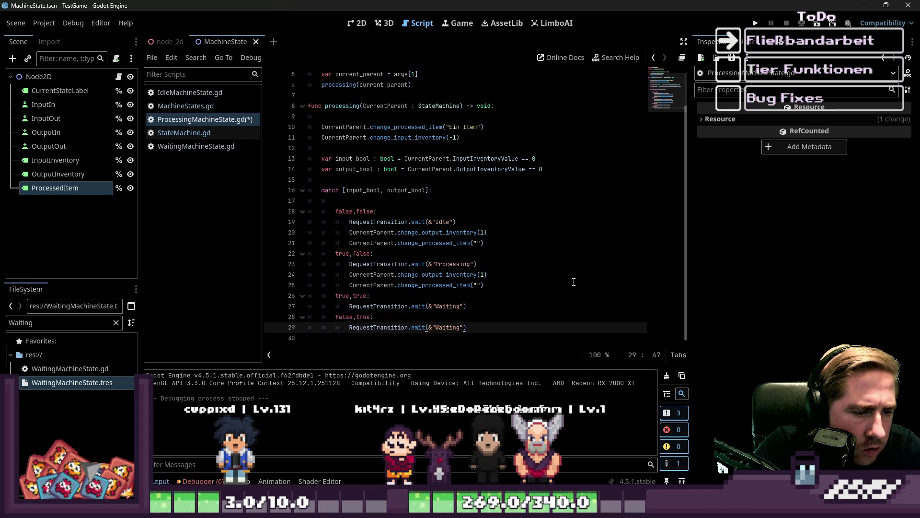
{"action": "key", "text": "Up"}
{"action": "key", "text": "Up"}
{"action": "key", "text": "Up"}
{"action": "key", "text": "ctrl+s"}
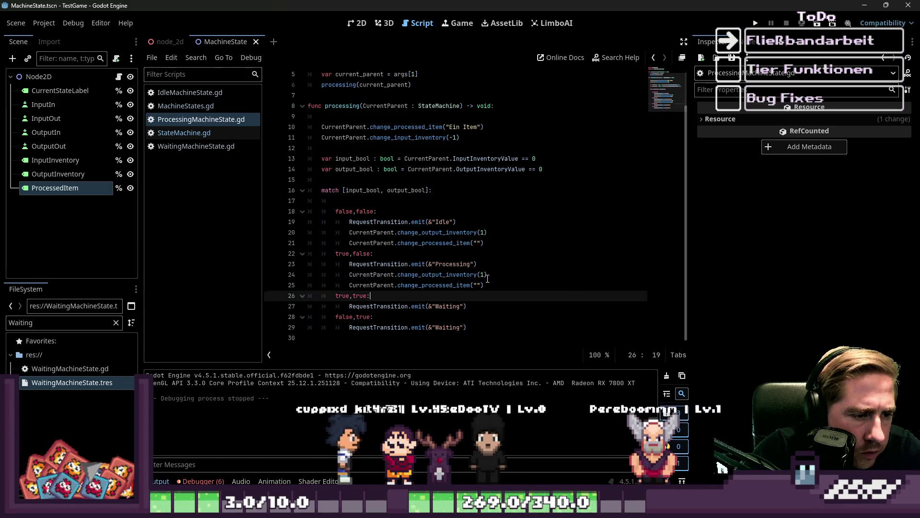
{"action": "left_click", "coordinate": [570, 274]}
{"action": "left_click", "coordinate": [755, 23]}
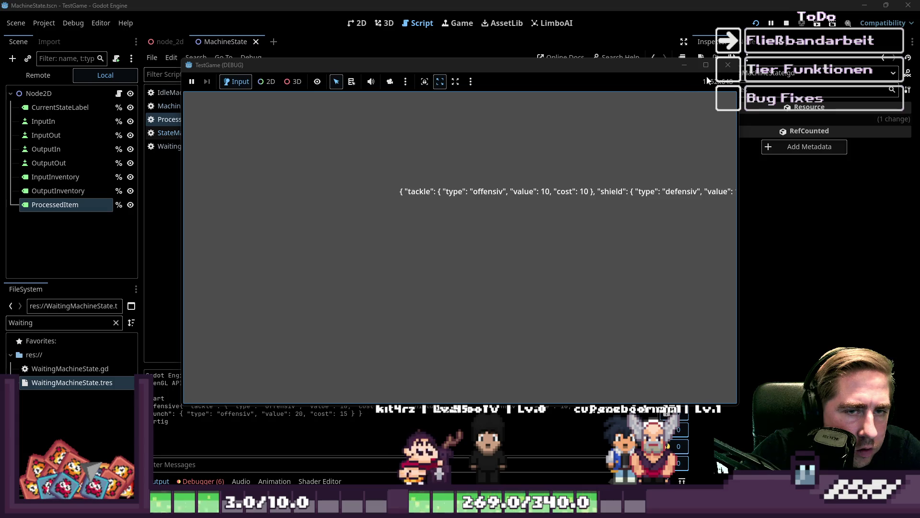
Stop the game and open Project Settings at Application > Run
{"action": "left_click", "coordinate": [728, 65]}
{"action": "left_click", "coordinate": [43, 23]}
{"action": "left_click", "coordinate": [42, 36]}
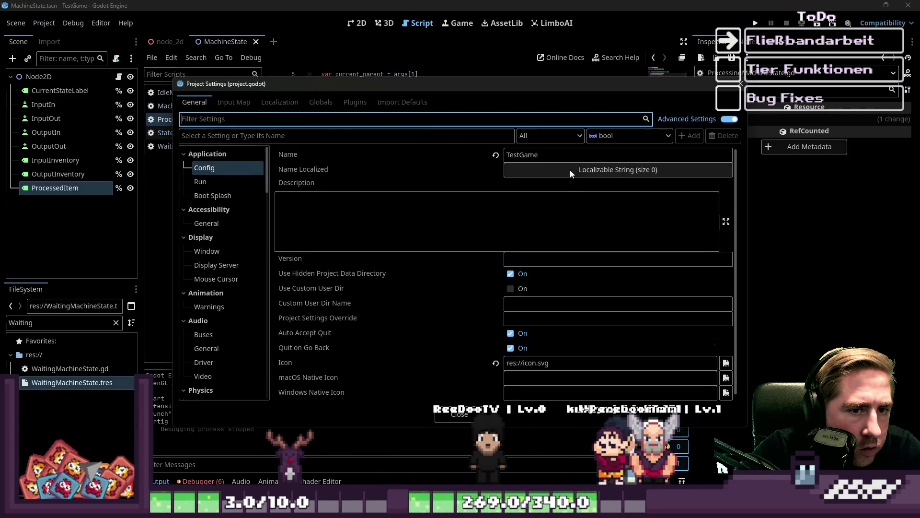
{"action": "left_click", "coordinate": [563, 155]}
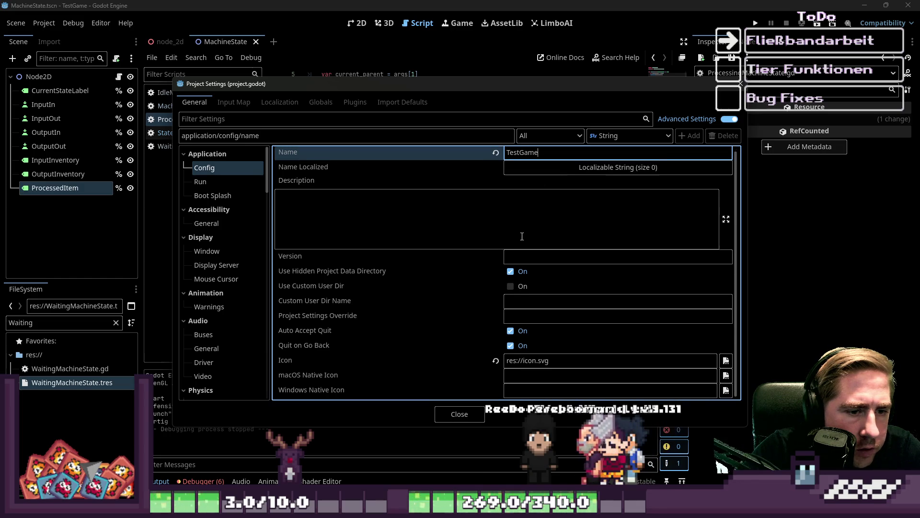
{"action": "left_click", "coordinate": [249, 183]}
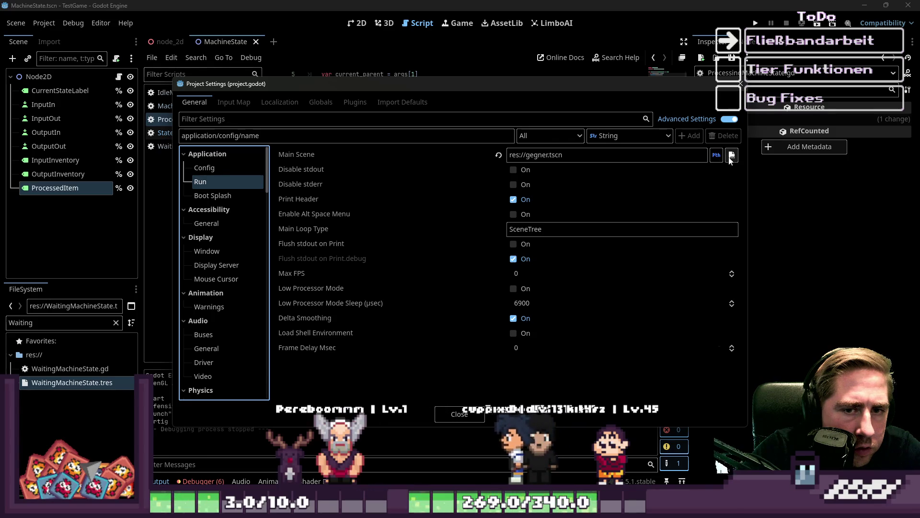
Toggle Main Scene between UID and path, then browse for a new scene file
{"action": "left_click", "coordinate": [716, 156]}
{"action": "left_click", "coordinate": [715, 156]}
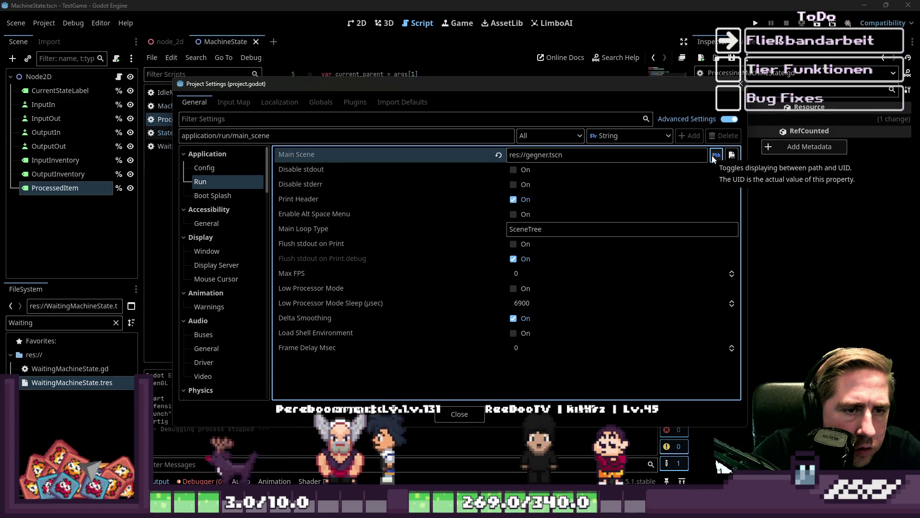
{"action": "left_click", "coordinate": [729, 158]}
{"action": "scroll", "coordinate": [500, 225], "scroll_direction": "down", "scroll_amount": 1}
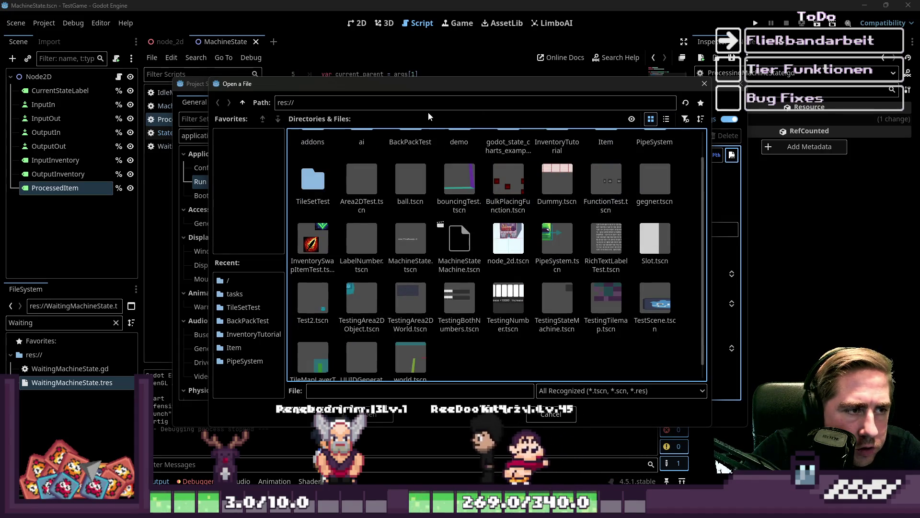
Try entering MachineState.tscn in the file chooser, then close the chooser and settings
{"action": "scroll", "coordinate": [436, 253], "scroll_direction": "down", "scroll_amount": 1}
{"action": "scroll", "coordinate": [526, 275], "scroll_direction": "up", "scroll_amount": 1}
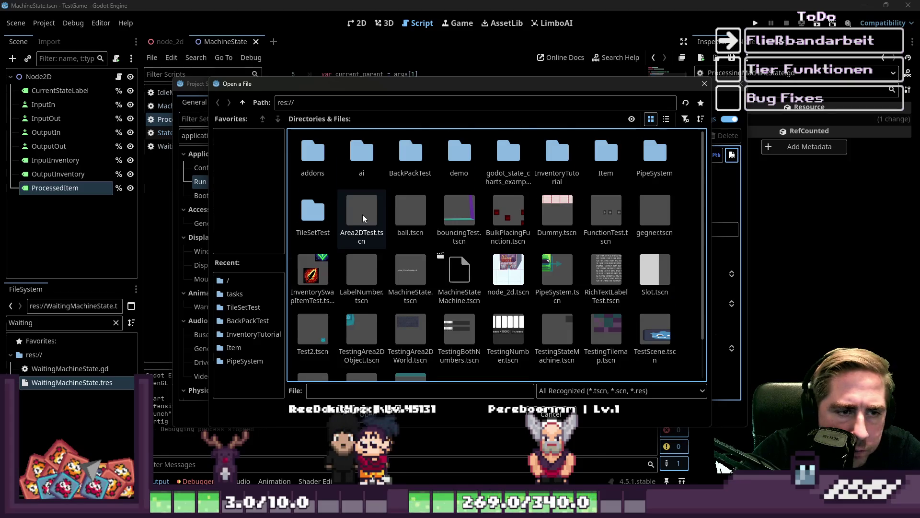
{"action": "scroll", "coordinate": [362, 216], "scroll_direction": "down", "scroll_amount": 1}
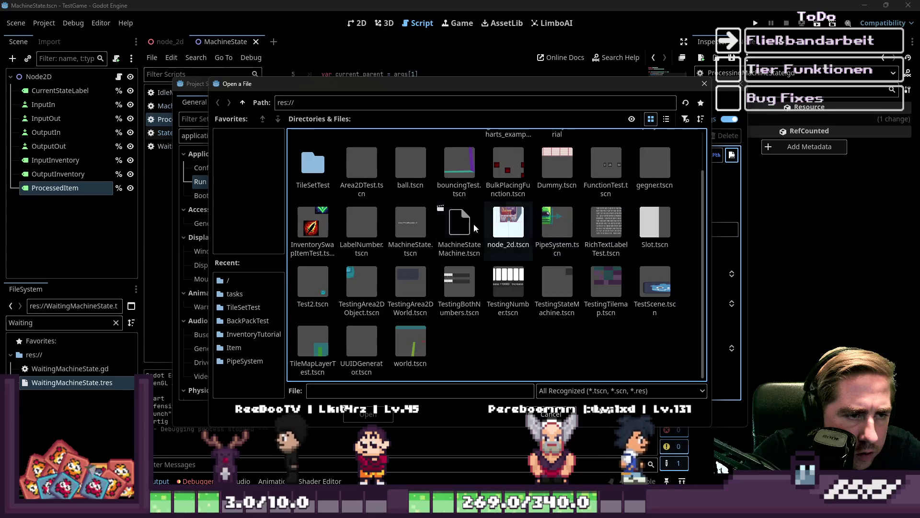
{"action": "scroll", "coordinate": [424, 223], "scroll_direction": "up", "scroll_amount": 1}
{"action": "scroll", "coordinate": [424, 223], "scroll_direction": "down", "scroll_amount": 1}
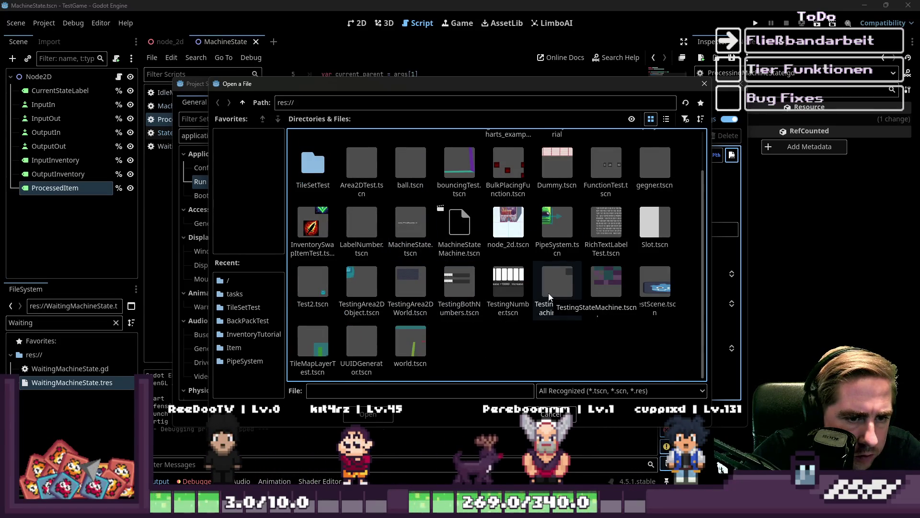
{"action": "scroll", "coordinate": [548, 292], "scroll_direction": "up", "scroll_amount": 1}
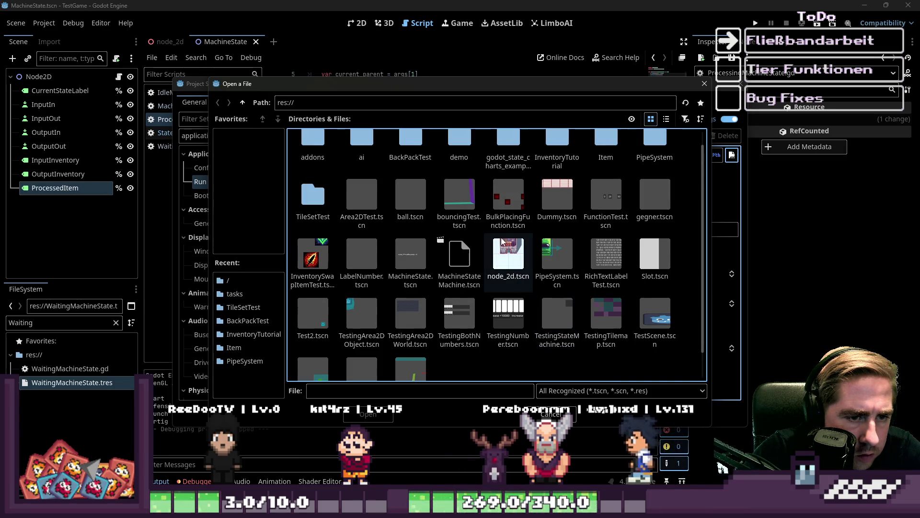
{"action": "left_click", "coordinate": [331, 105]}
{"action": "type", "text": "M"}
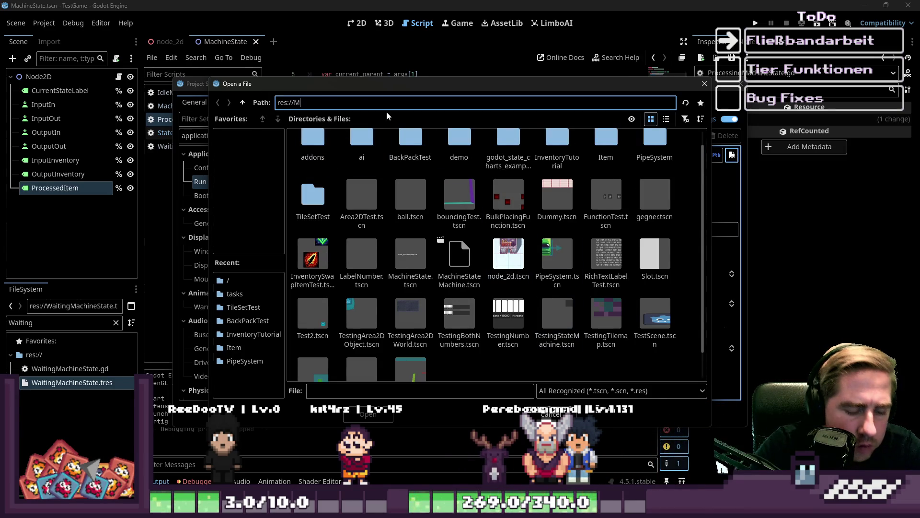
{"action": "type", "text": "achineState."}
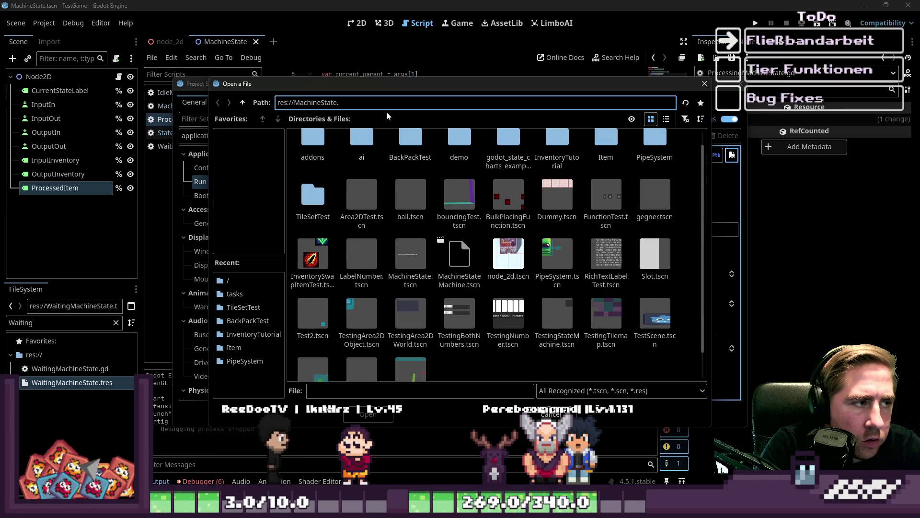
{"action": "type", "text": "tscn"}
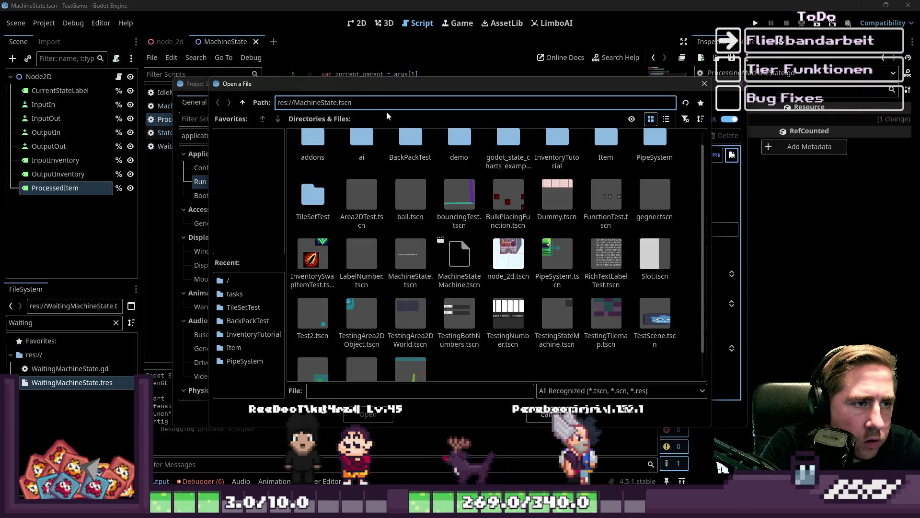
{"action": "key", "text": "Return"}
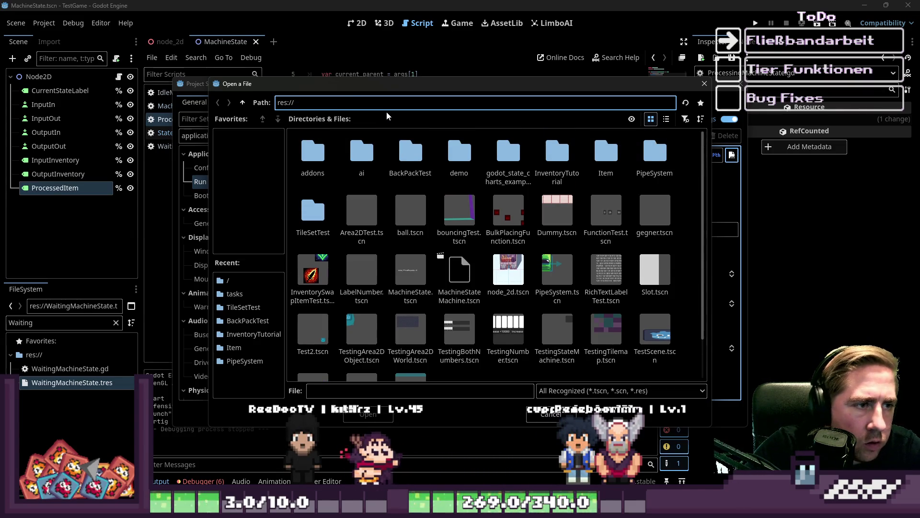
{"action": "left_click", "coordinate": [353, 392]}
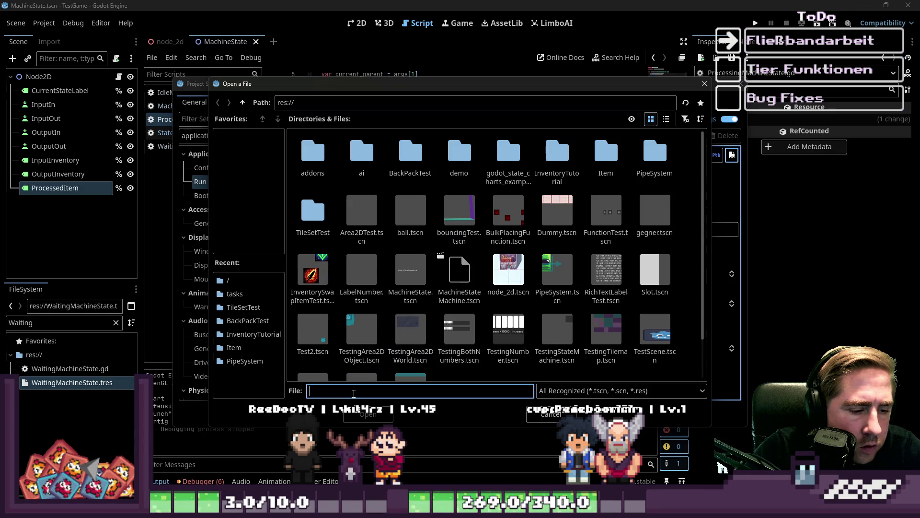
{"action": "type", "text": "MachineState.tscn"}
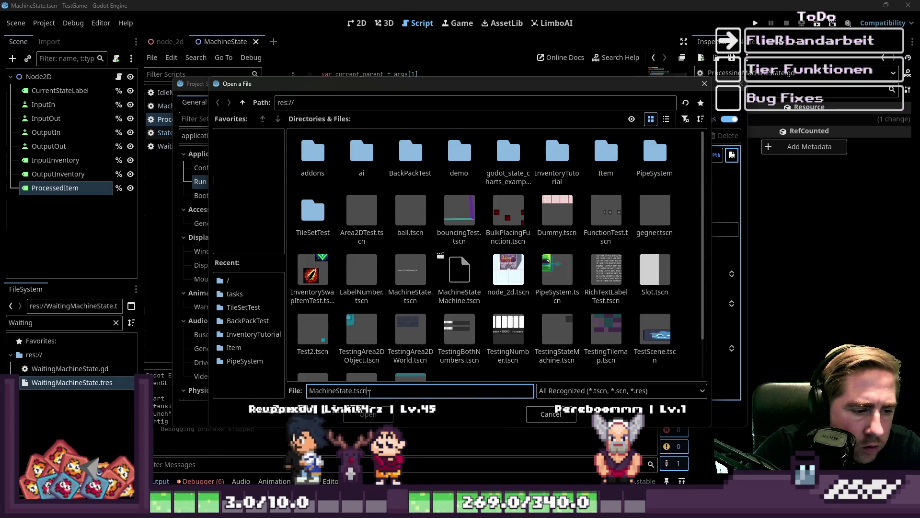
{"action": "key", "text": "ctrl+a"}
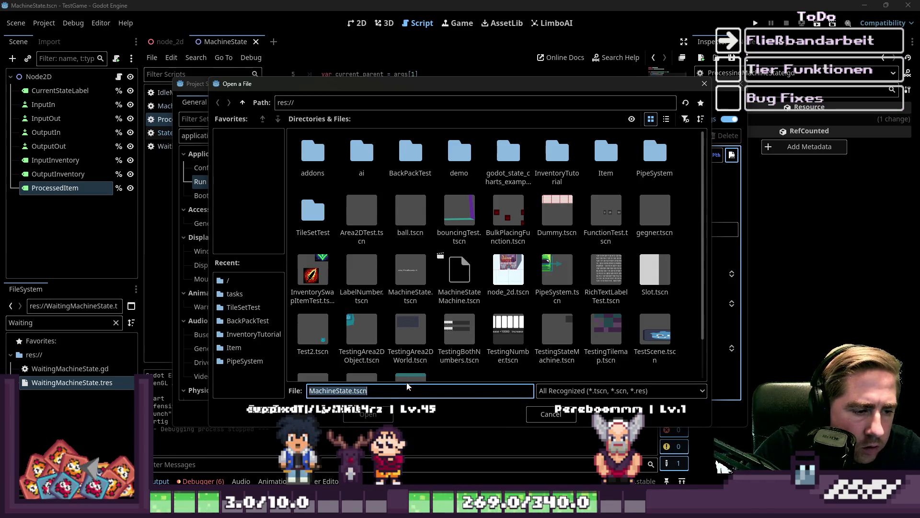
{"action": "scroll", "coordinate": [550, 199], "scroll_direction": "down", "scroll_amount": 2}
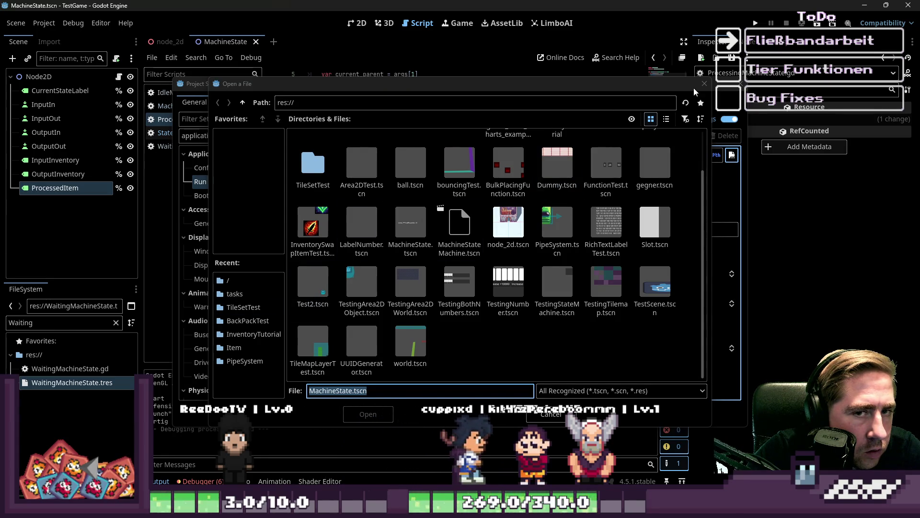
{"action": "key", "text": "Escape"}
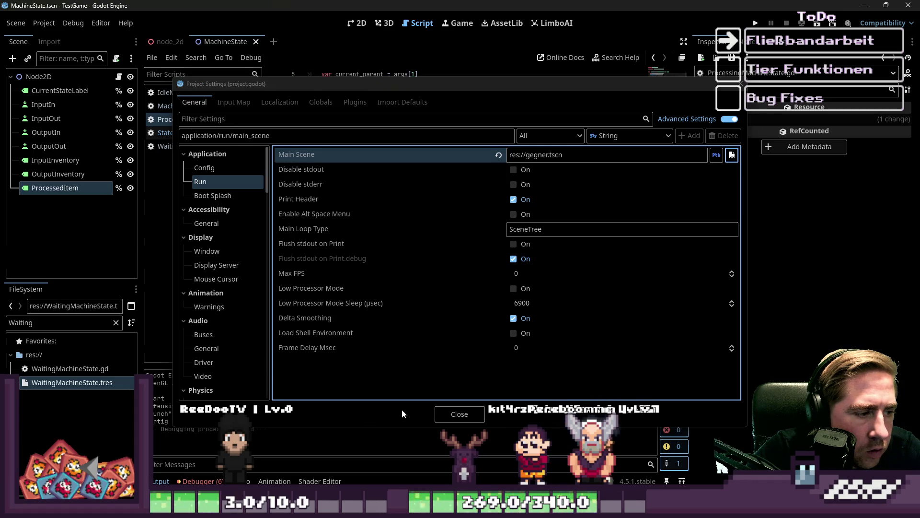
{"action": "key", "text": "Escape"}
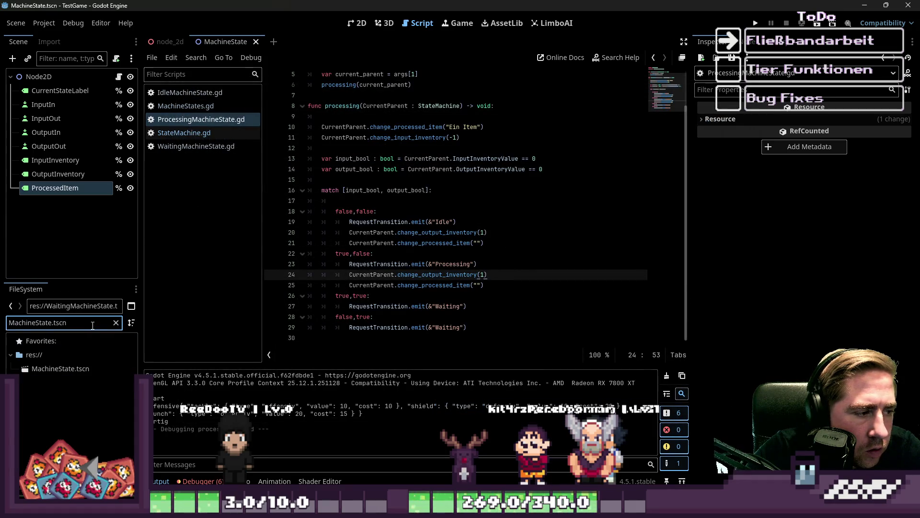
Reopen Project Settings, pick MachineState.tscn as Main Scene, and launch with F5
{"action": "left_click", "coordinate": [37, 24]}
{"action": "left_click", "coordinate": [43, 37]}
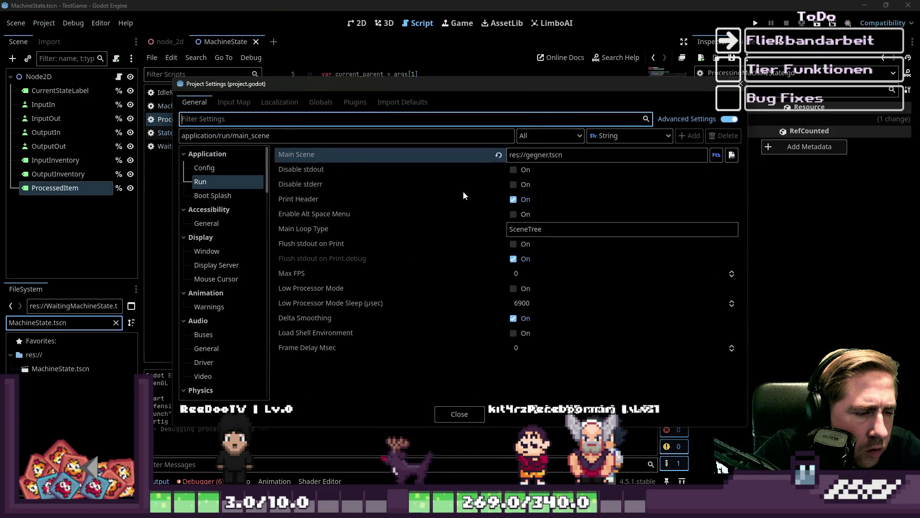
{"action": "left_click", "coordinate": [716, 154]}
{"action": "left_click", "coordinate": [731, 154]}
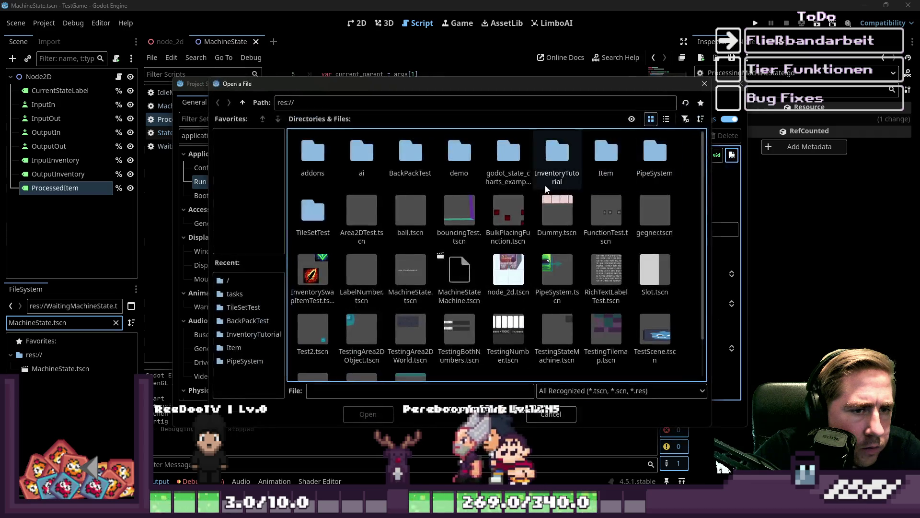
{"action": "scroll", "coordinate": [412, 225], "scroll_direction": "down", "scroll_amount": 2}
{"action": "double_click", "coordinate": [410, 222]}
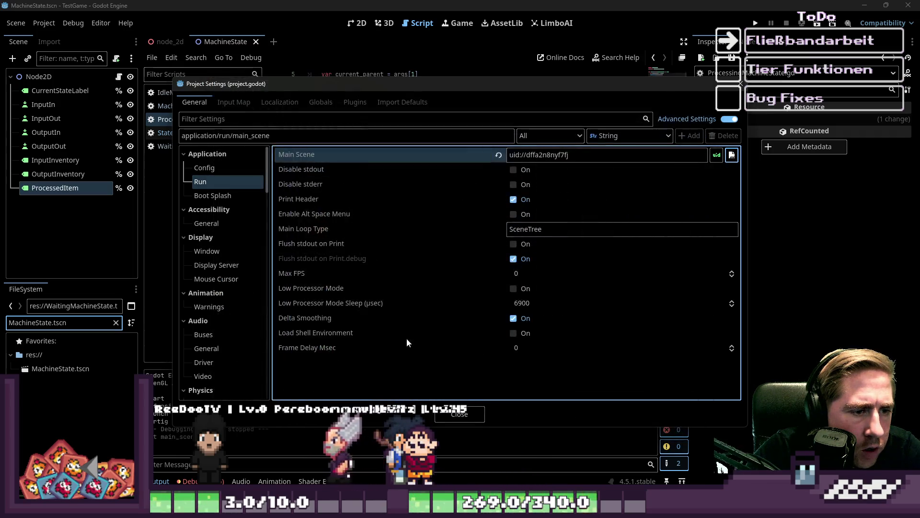
{"action": "key", "text": "Escape"}
{"action": "key", "text": "F5"}
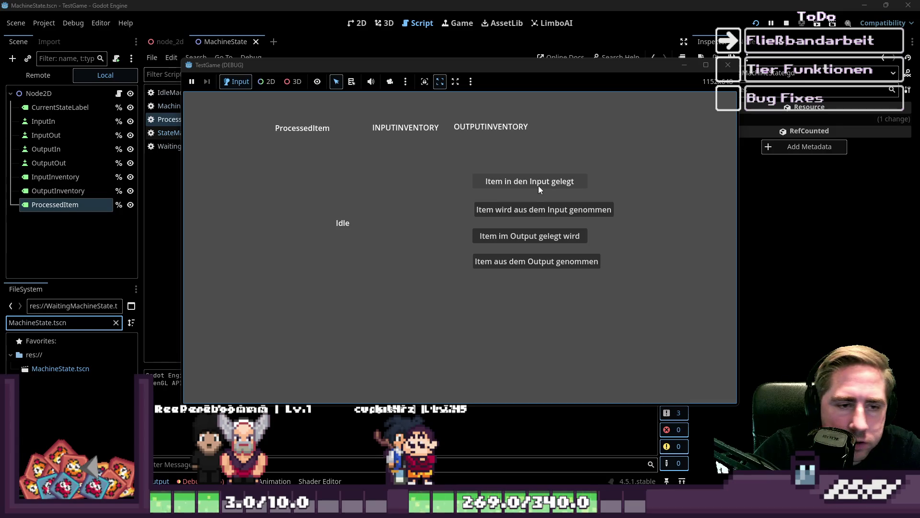
Put two items into the input to reach Processing, then stop the game
{"action": "left_click", "coordinate": [539, 185]}
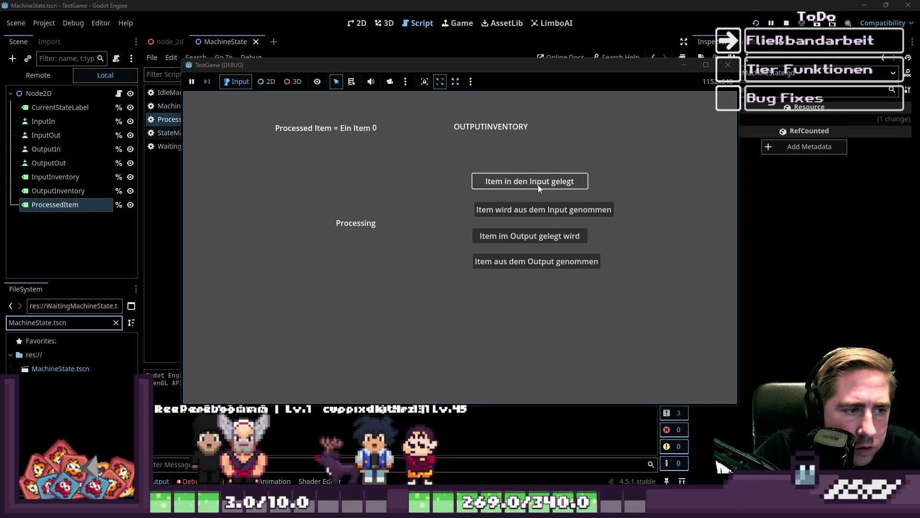
{"action": "left_click", "coordinate": [537, 185]}
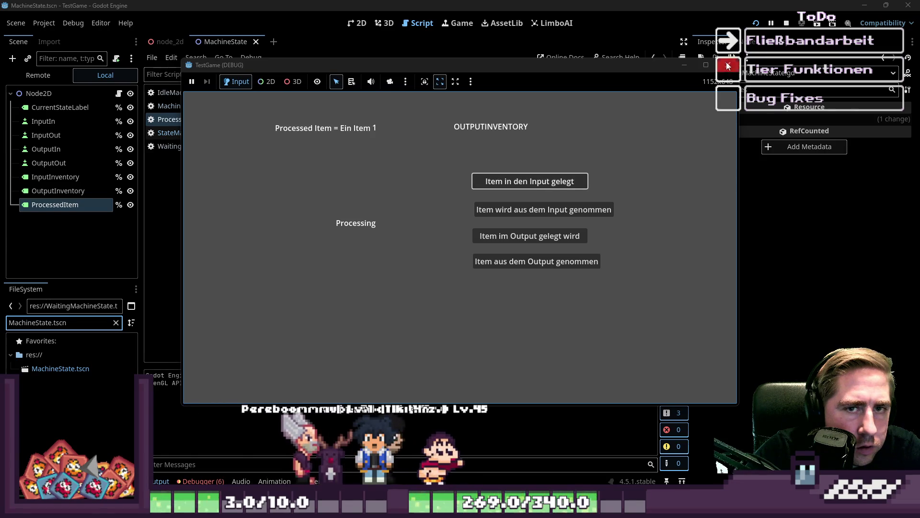
{"action": "left_click", "coordinate": [786, 23]}
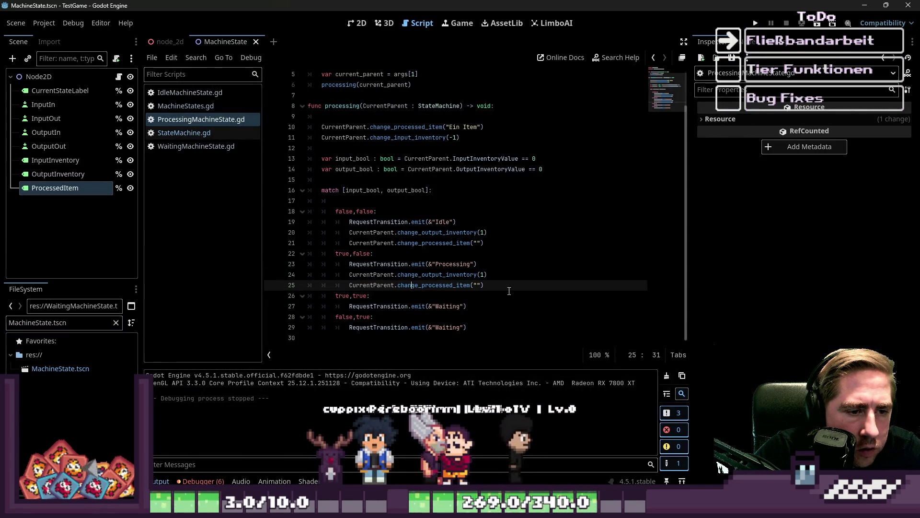
Map false,true to Idle and true,true to Processing in the match, then run the game
{"action": "left_click", "coordinate": [441, 274]}
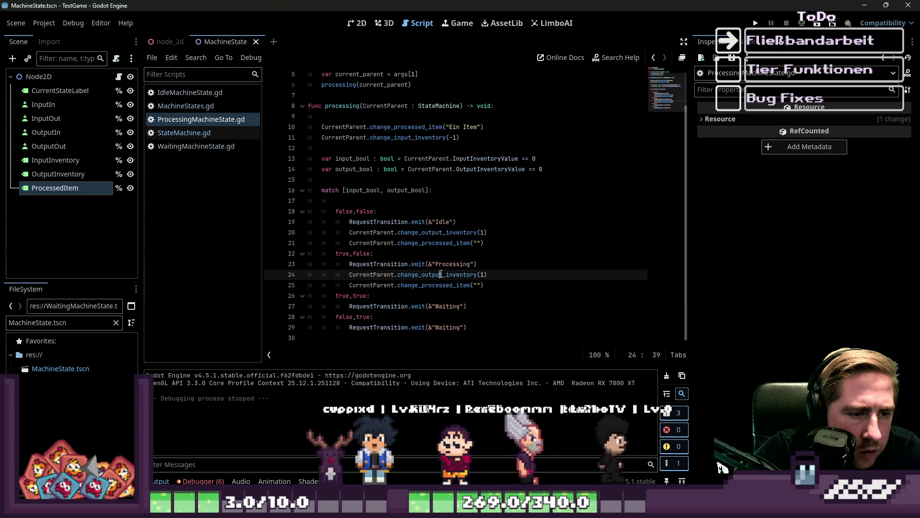
{"action": "left_click", "coordinate": [491, 283]}
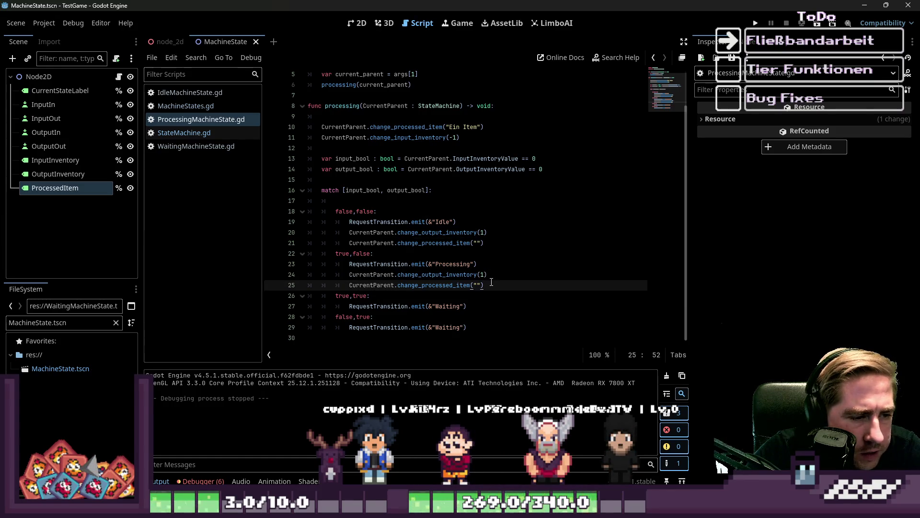
{"action": "left_click", "coordinate": [355, 158]}
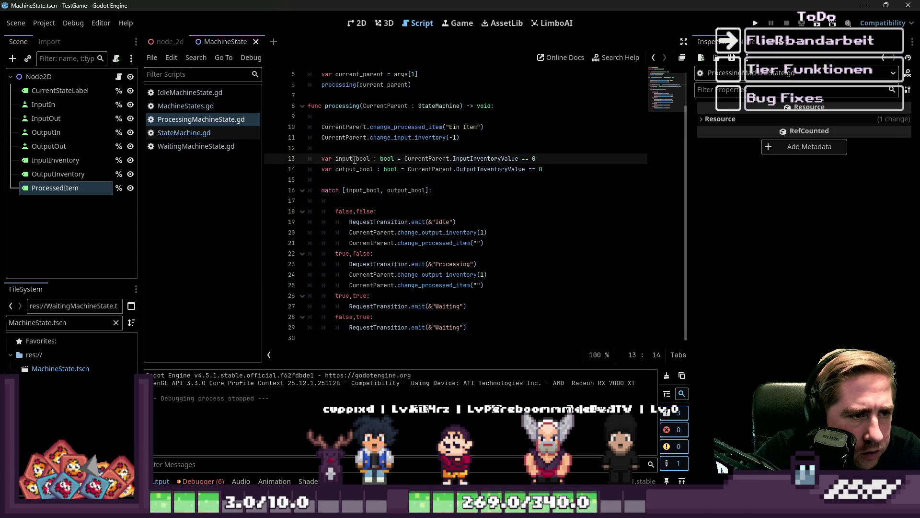
{"action": "double_click", "coordinate": [521, 169]}
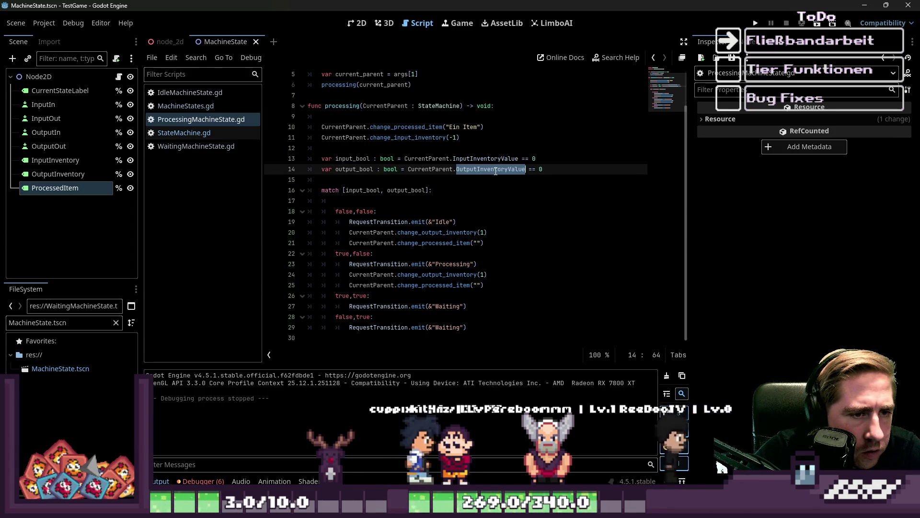
{"action": "double_click", "coordinate": [534, 170]}
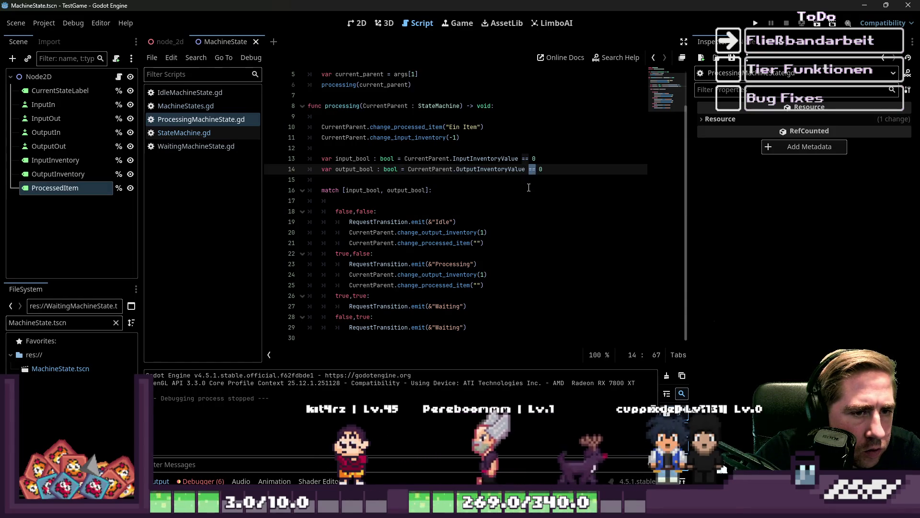
{"action": "left_click", "coordinate": [521, 187]}
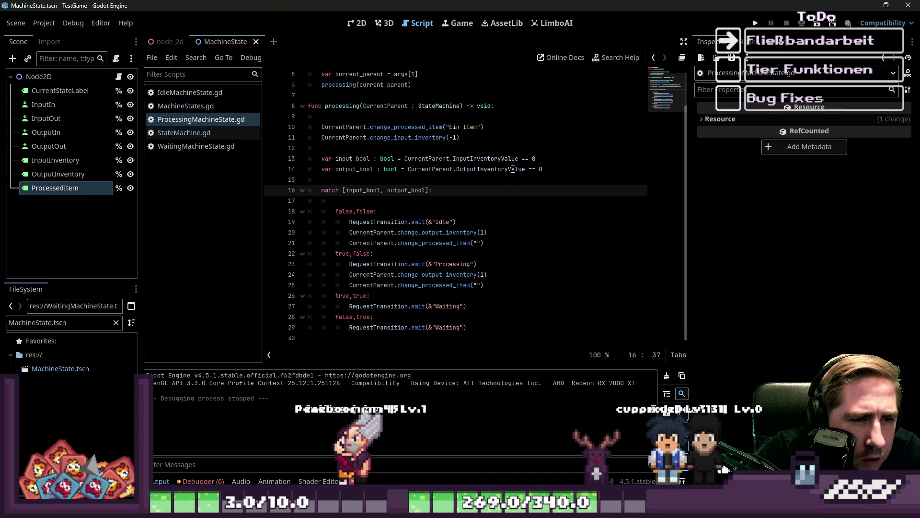
{"action": "left_click", "coordinate": [528, 170]}
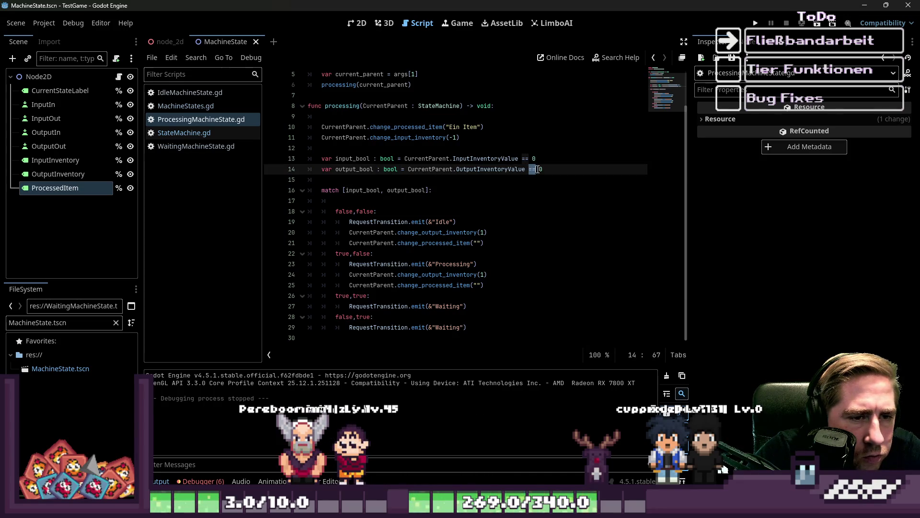
{"action": "key", "text": "ctrl+z"}
{"action": "key", "text": "ctrl+z"}
{"action": "key", "text": "ctrl+z"}
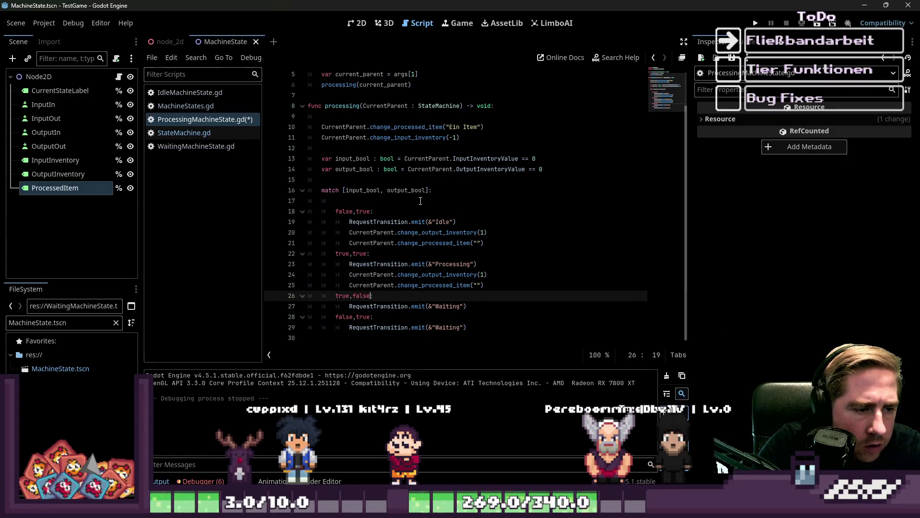
{"action": "key", "text": "Down"}
{"action": "key", "text": "Down"}
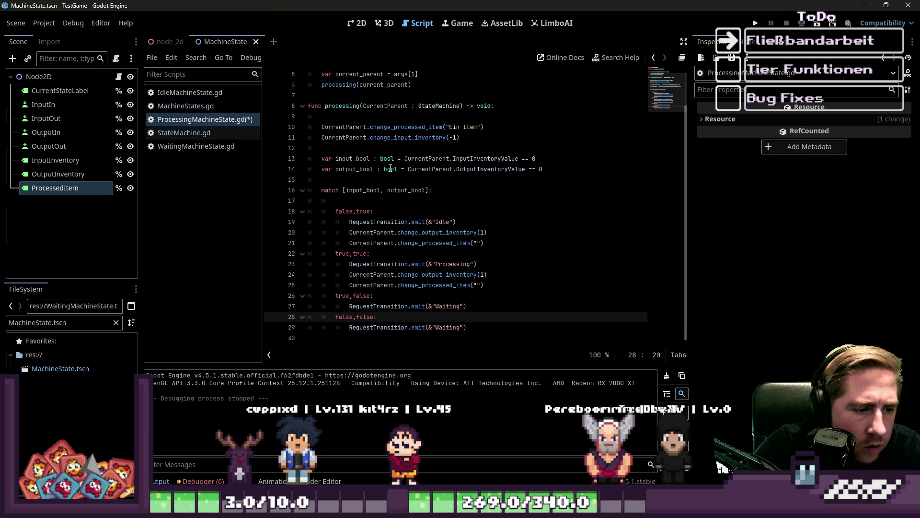
{"action": "left_click", "coordinate": [754, 24]}
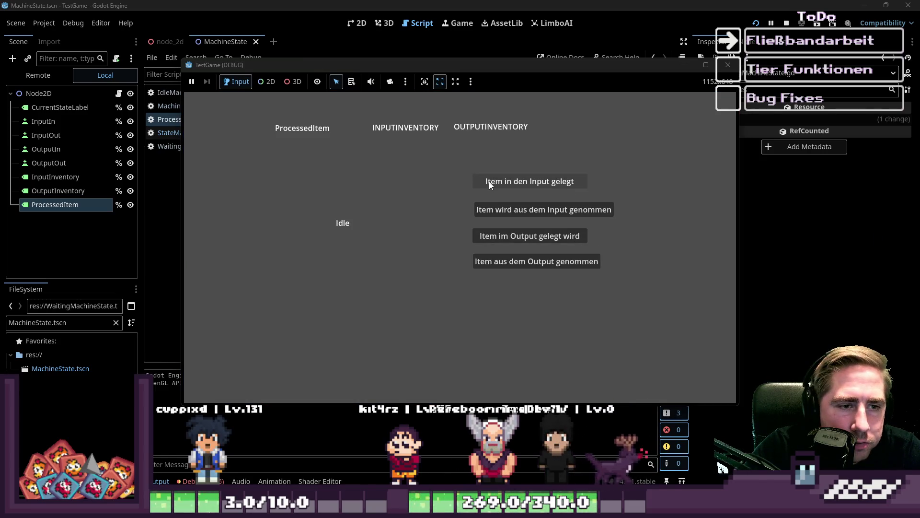
Put an item into and out of both input and output, then stop the game
{"action": "left_click", "coordinate": [489, 181]}
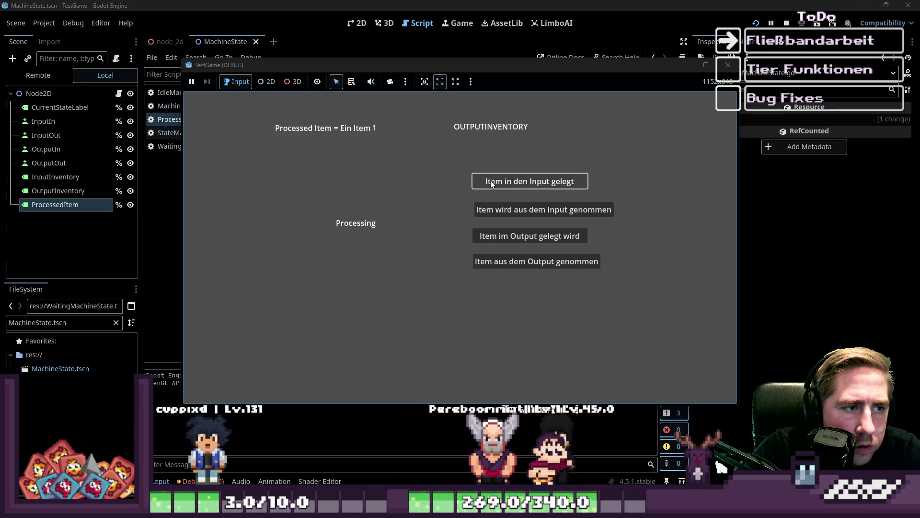
{"action": "left_click", "coordinate": [500, 208]}
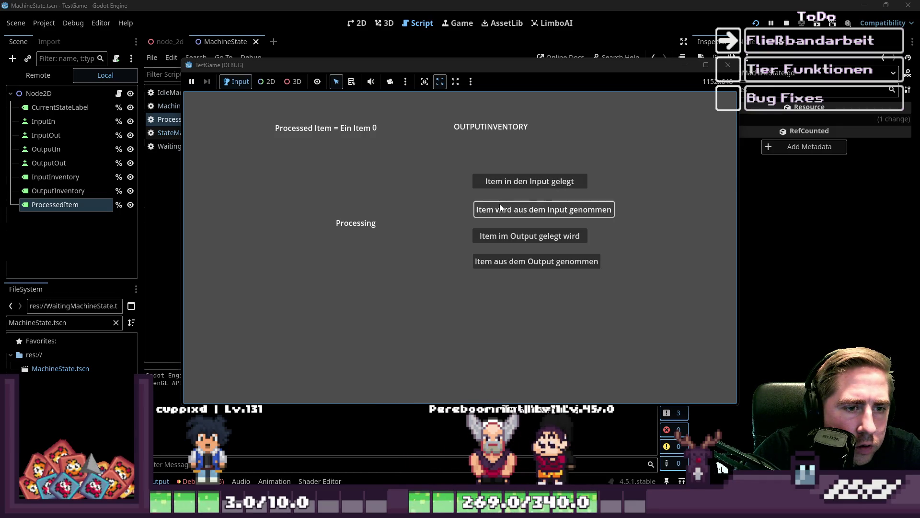
{"action": "left_click", "coordinate": [494, 242]}
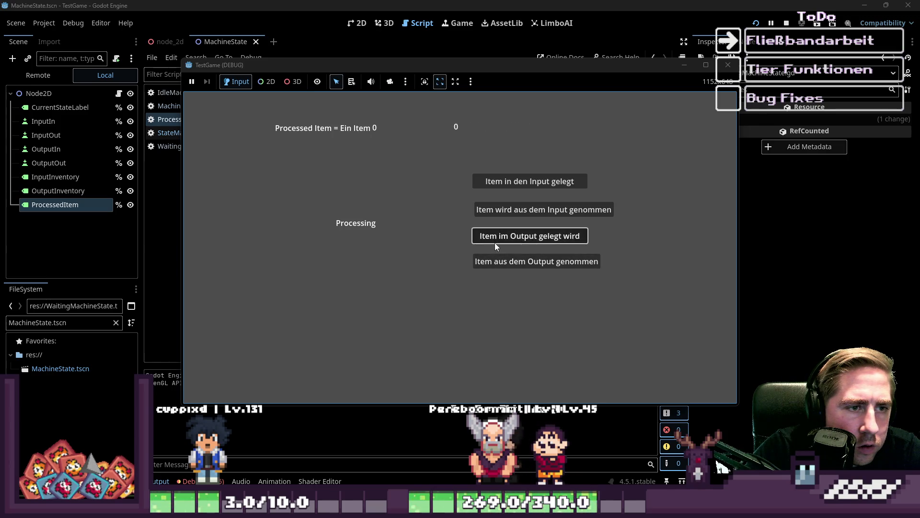
{"action": "left_click", "coordinate": [492, 264]}
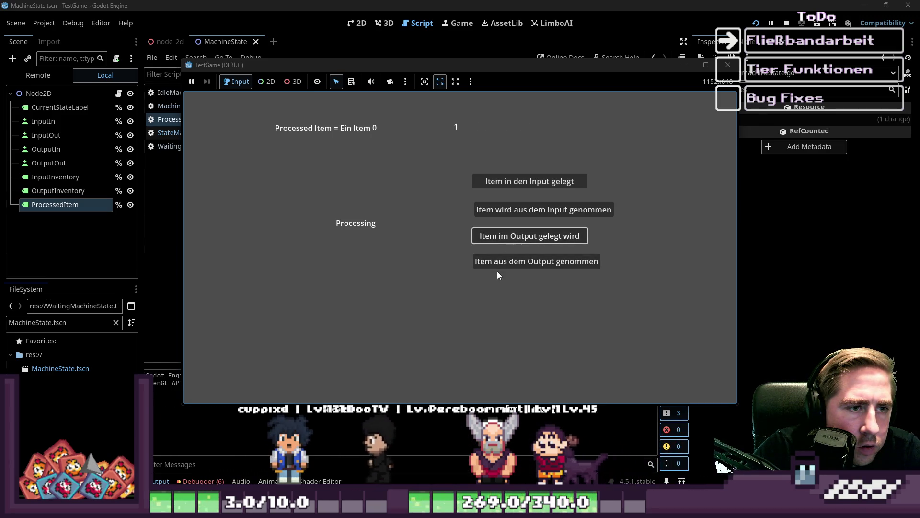
{"action": "left_click", "coordinate": [723, 66]}
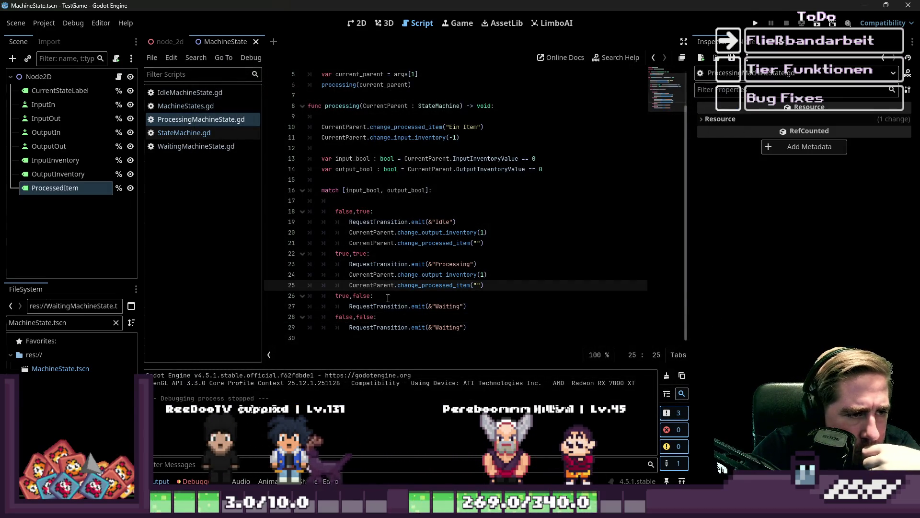
Change the Idle pattern to true,true and Processing to false,true, then run with F5
{"action": "left_click", "coordinate": [358, 253]}
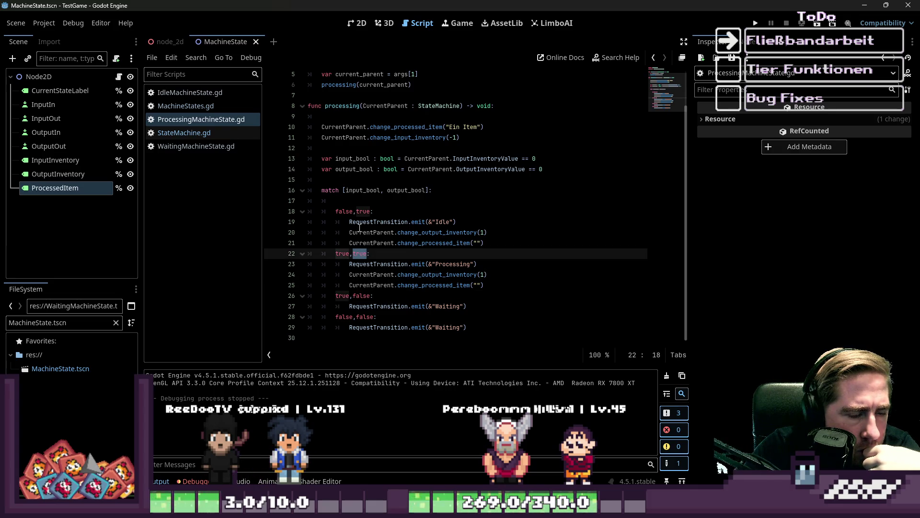
{"action": "double_click", "coordinate": [369, 211]}
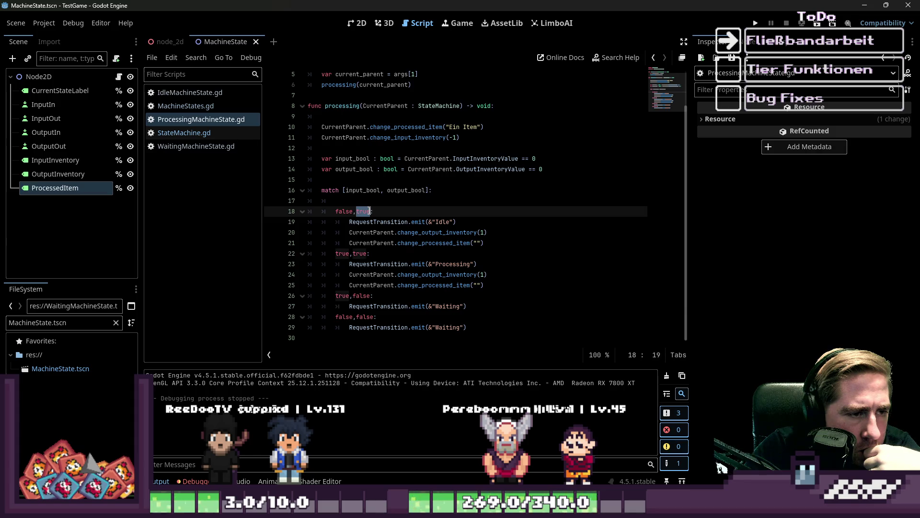
{"action": "left_click", "coordinate": [387, 218]}
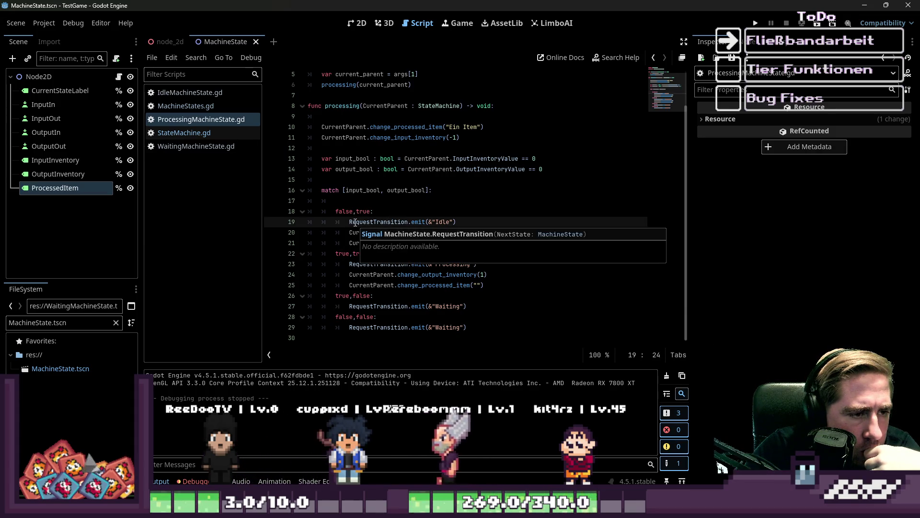
{"action": "double_click", "coordinate": [351, 220]}
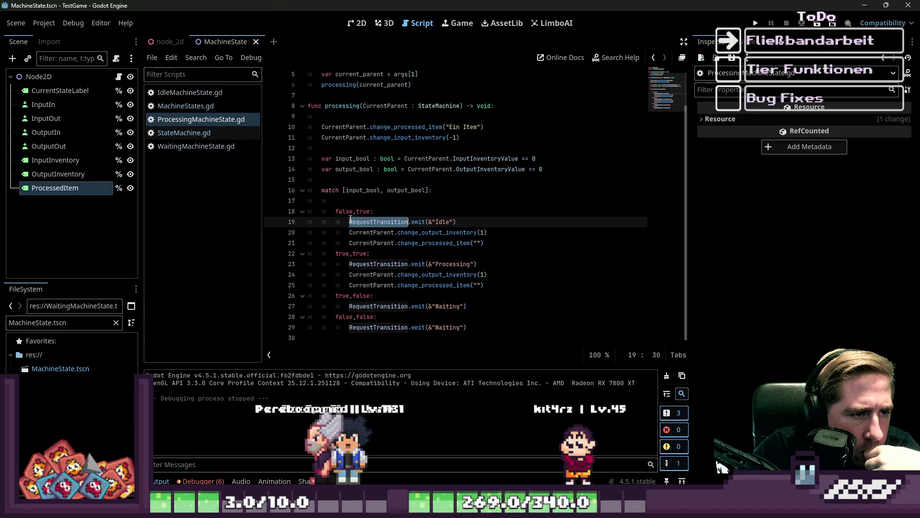
{"action": "double_click", "coordinate": [344, 211]}
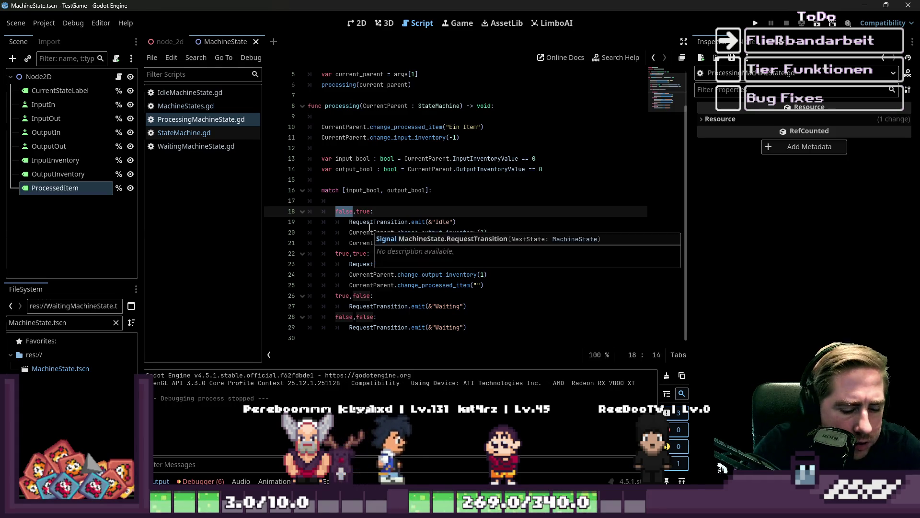
{"action": "type", "text": "true"}
{"action": "key", "text": "Down"}
{"action": "key", "text": "Down"}
{"action": "key", "text": "Down"}
{"action": "key", "text": "ctrl+shift+Left"}
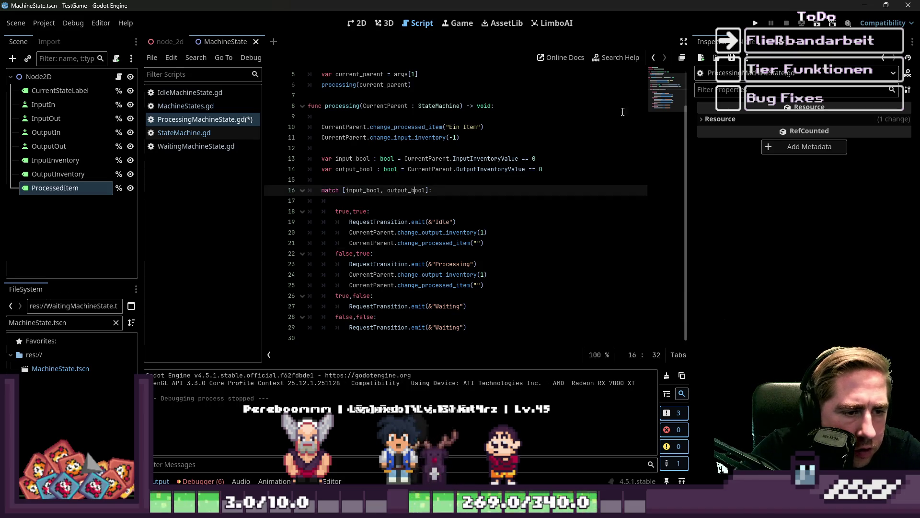
{"action": "left_click", "coordinate": [306, 187]}
{"action": "key", "text": "F5"}
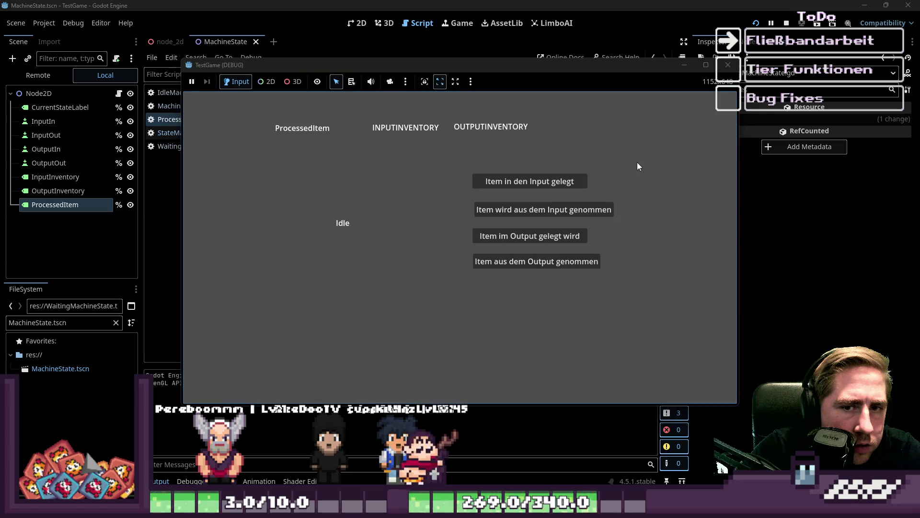
Feed two items into the input until Processing shows 'Ein Item 1', then stop the game
{"action": "left_click", "coordinate": [510, 183]}
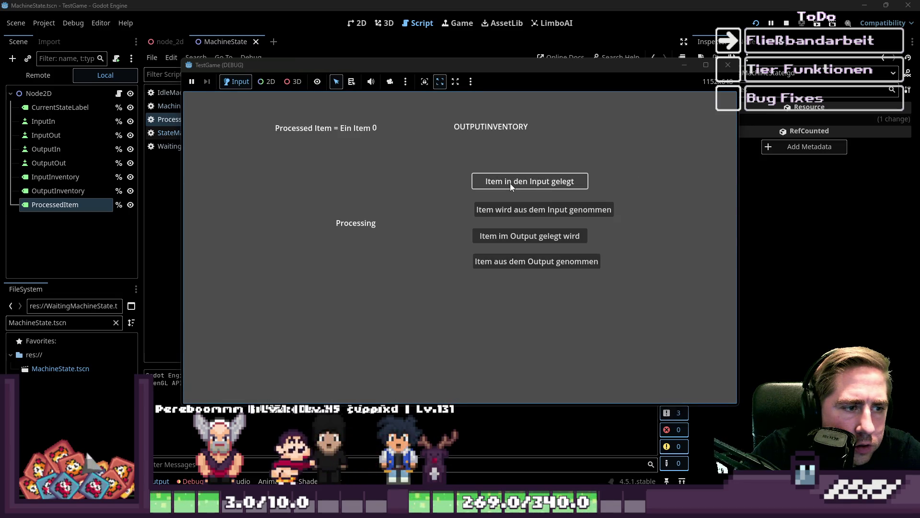
{"action": "left_click", "coordinate": [510, 183]}
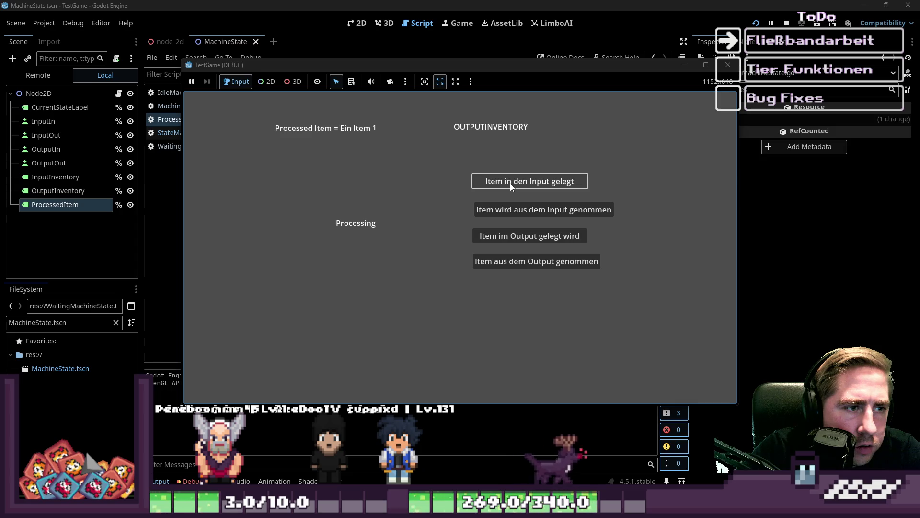
{"action": "left_click", "coordinate": [728, 64]}
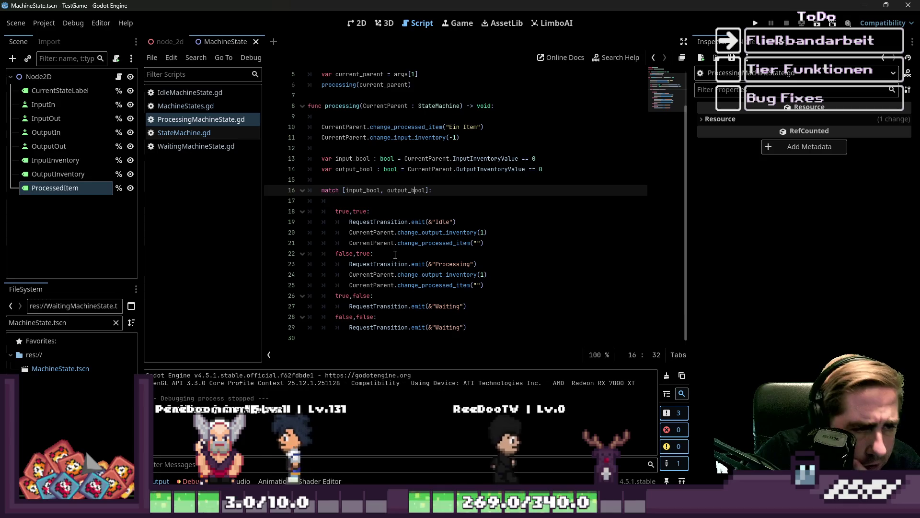
Review the match branches and method calls in ProcessingMachineState.gd, including the input checks on line 13
{"action": "double_click", "coordinate": [412, 277]}
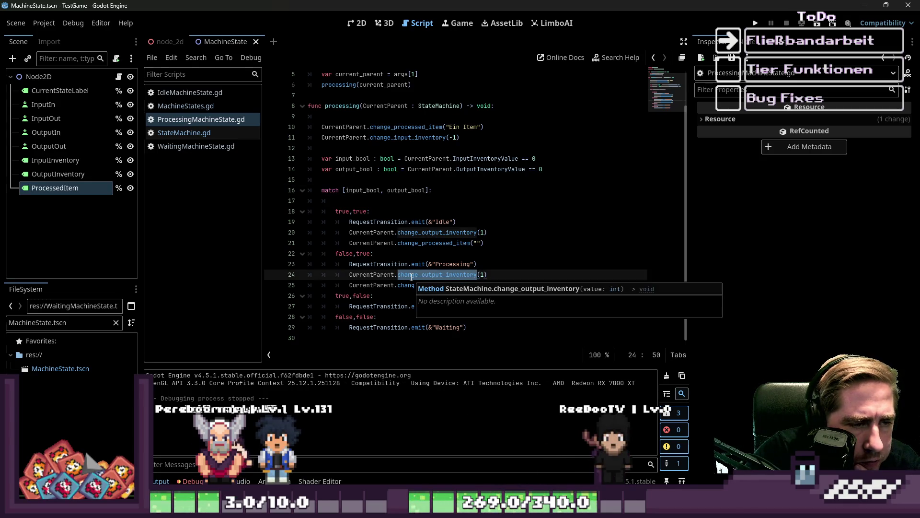
{"action": "key", "text": "Up"}
{"action": "key", "text": "Up"}
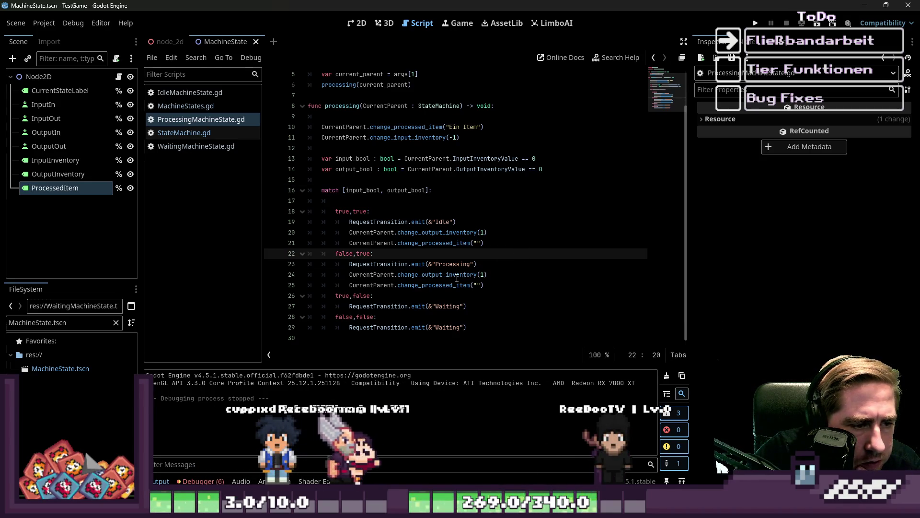
{"action": "left_click", "coordinate": [440, 285]}
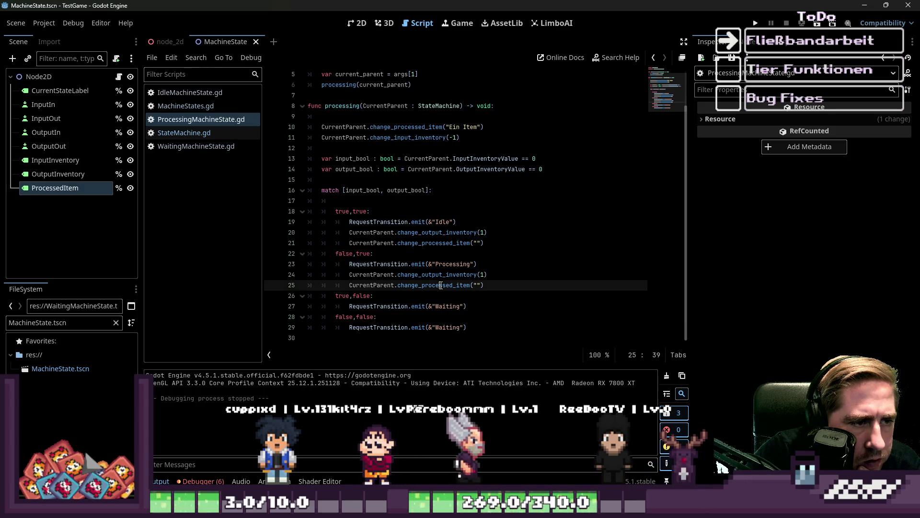
{"action": "double_click", "coordinate": [355, 160]}
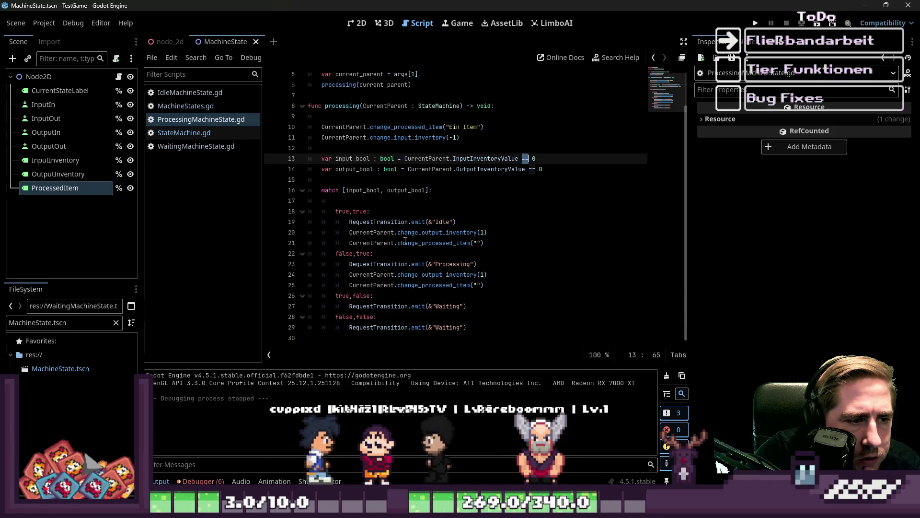
{"action": "left_click", "coordinate": [405, 264]}
{"action": "left_click_drag", "start_coordinate": [485, 285], "coordinate": [295, 265]}
{"action": "left_click", "coordinate": [376, 221]}
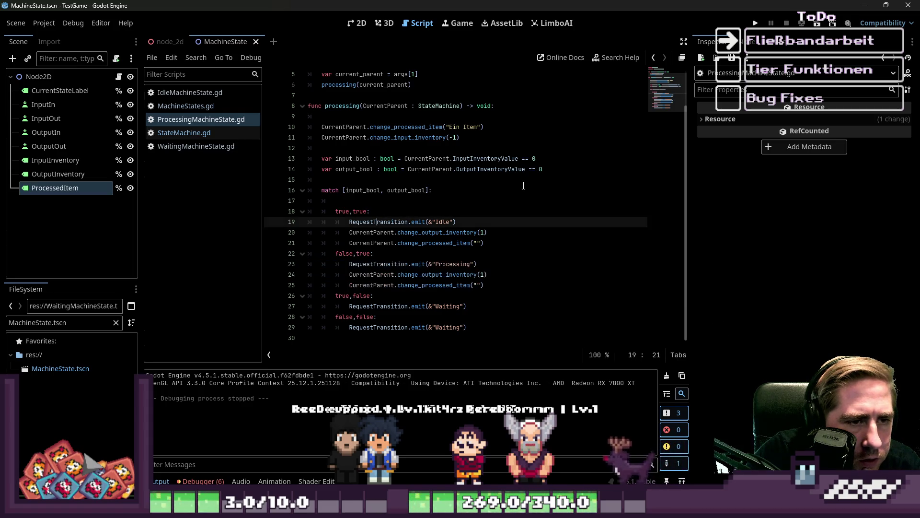
{"action": "left_click", "coordinate": [509, 159]}
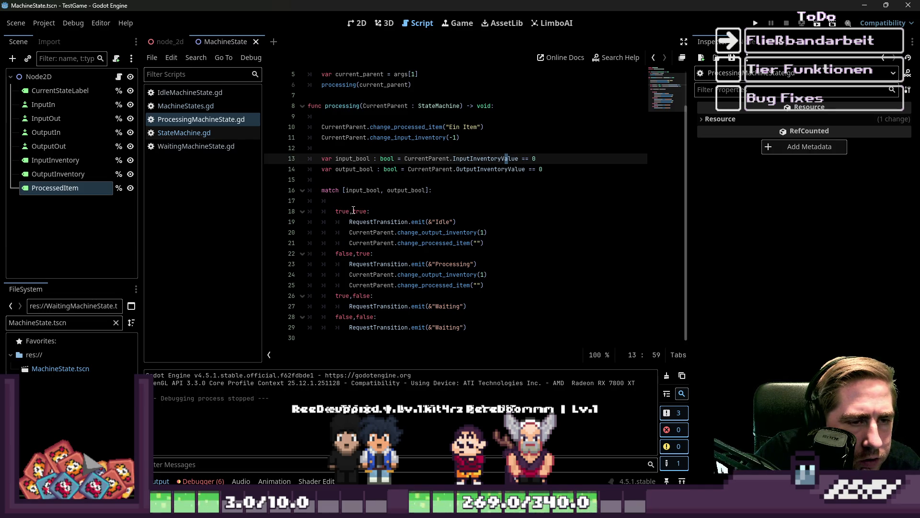
{"action": "left_click", "coordinate": [353, 210]}
{"action": "left_click_drag", "start_coordinate": [505, 159], "coordinate": [528, 161]}
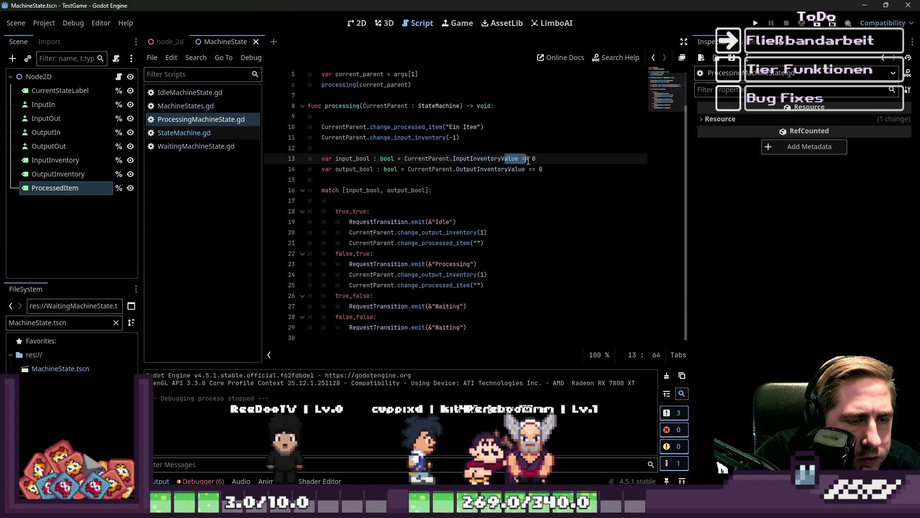
{"action": "left_click", "coordinate": [389, 223]}
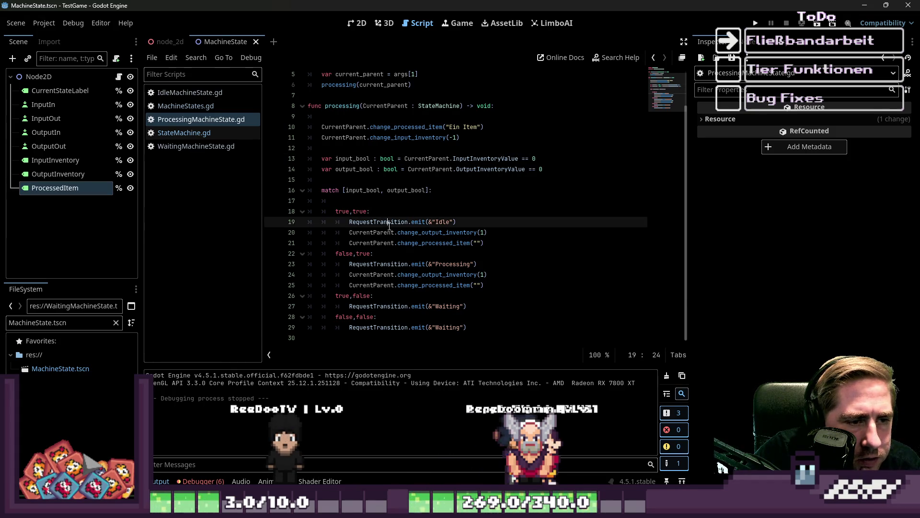
Try changing the first true on line 18 to 'fa', then undo the edit
{"action": "double_click", "coordinate": [338, 211]}
{"action": "type", "text": "fals"}
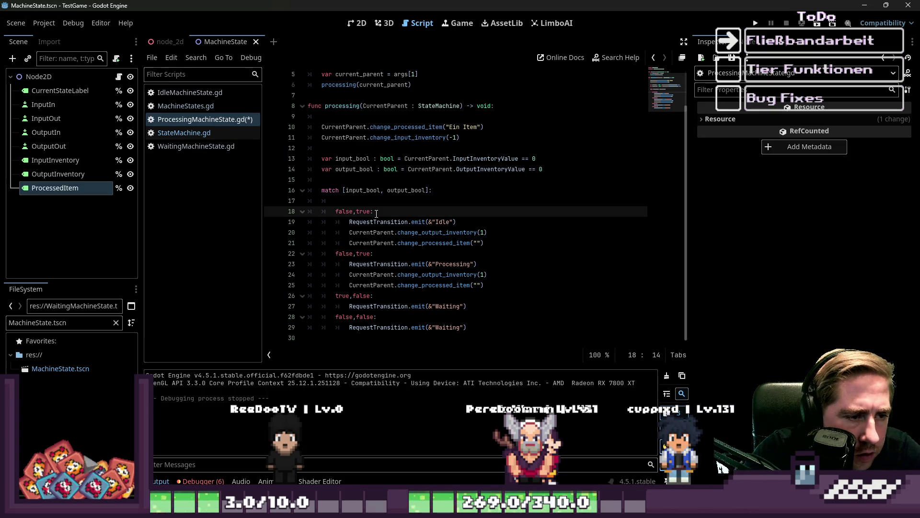
{"action": "key", "text": "ctrl+z"}
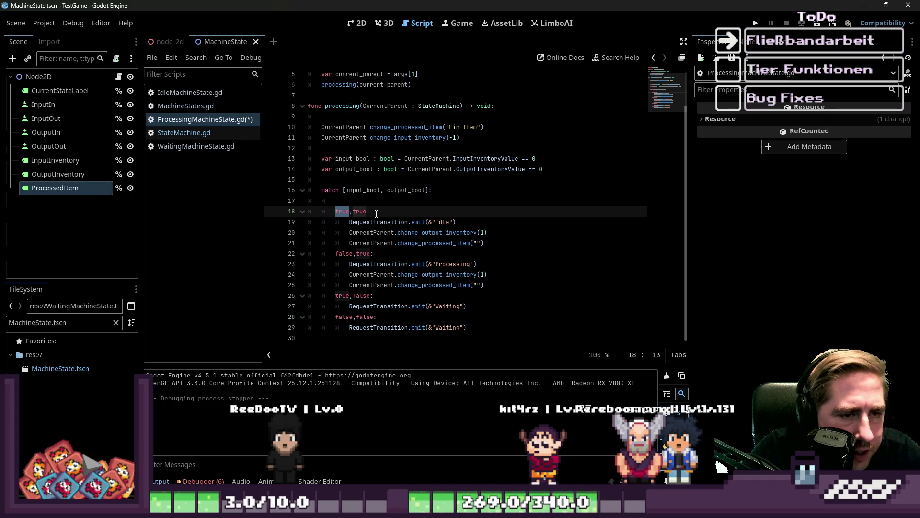
Move down to the true,false case on line 26, then run the game with F5
{"action": "key", "text": "Down"}
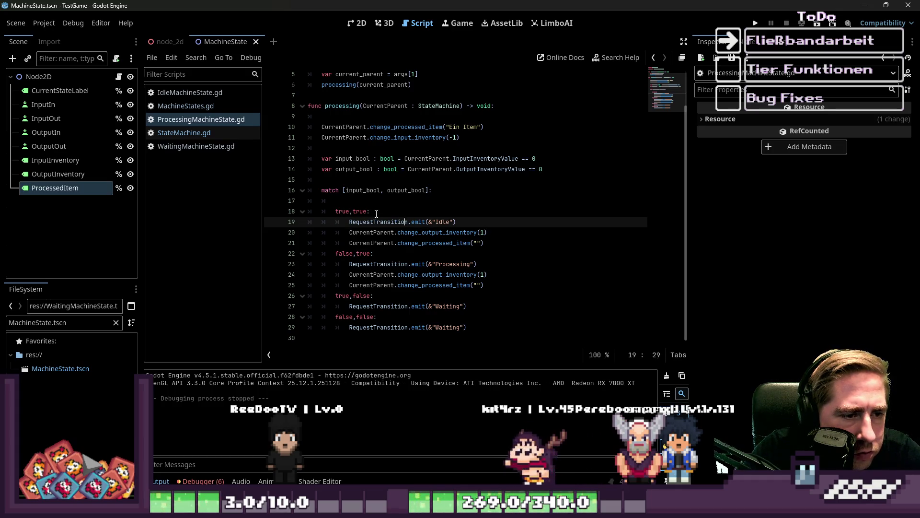
{"action": "key", "text": "Up"}
{"action": "key", "text": "Up"}
{"action": "key", "text": "Up"}
{"action": "key", "text": "Down"}
{"action": "key", "text": "Down"}
{"action": "key", "text": "Down"}
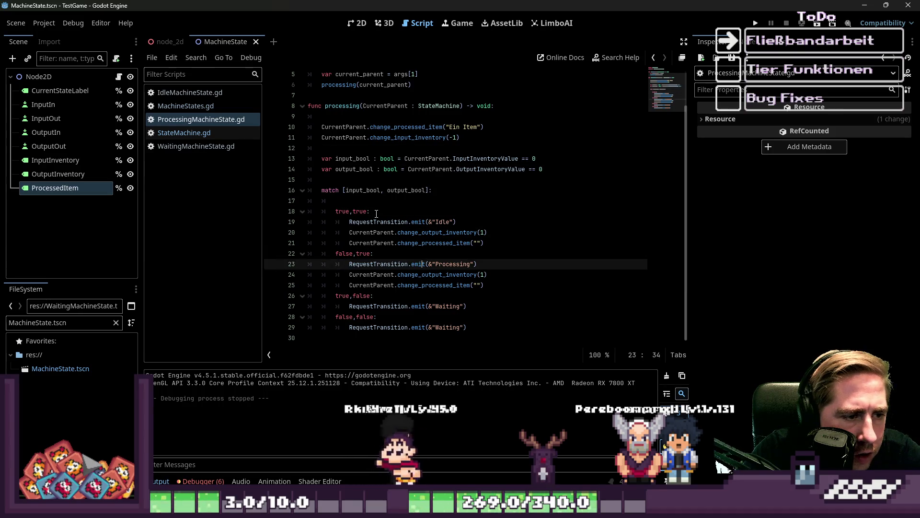
{"action": "key", "text": "Up"}
{"action": "key", "text": "Down"}
{"action": "key", "text": "Left"}
{"action": "key", "text": "Left"}
{"action": "key", "text": "Left"}
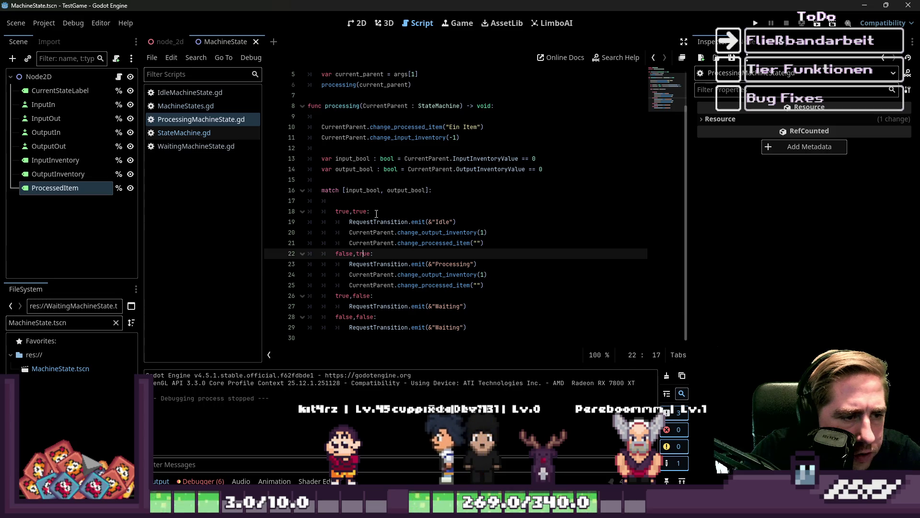
{"action": "key", "text": "Down"}
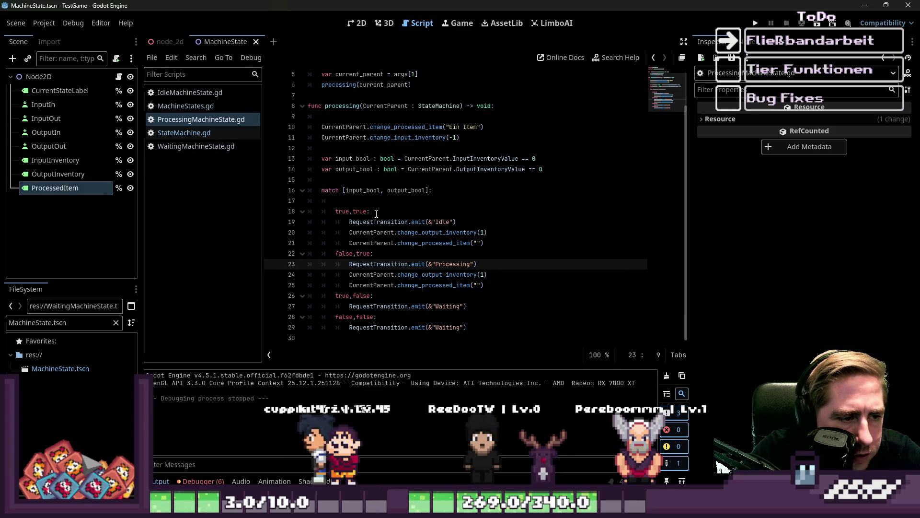
{"action": "key", "text": "Down"}
{"action": "key", "text": "Down"}
{"action": "key", "text": "Down"}
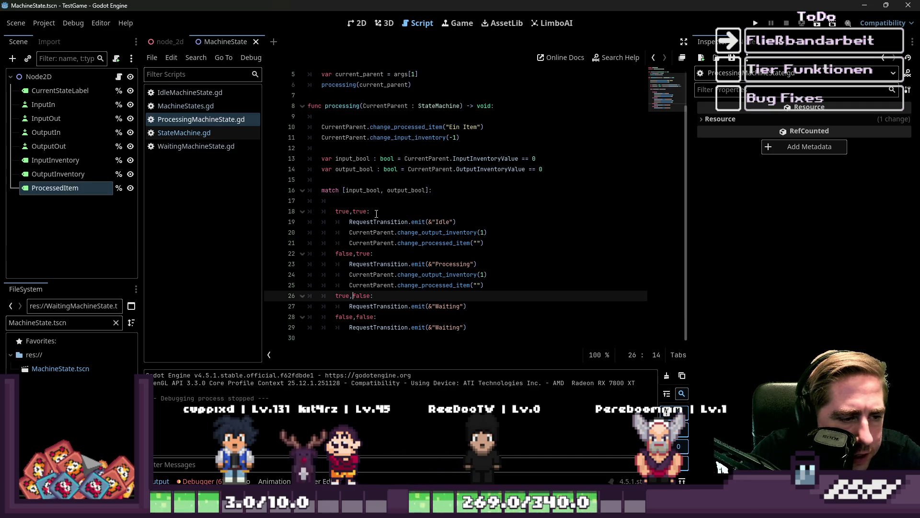
{"action": "key", "text": "Right"}
{"action": "key", "text": "Right"}
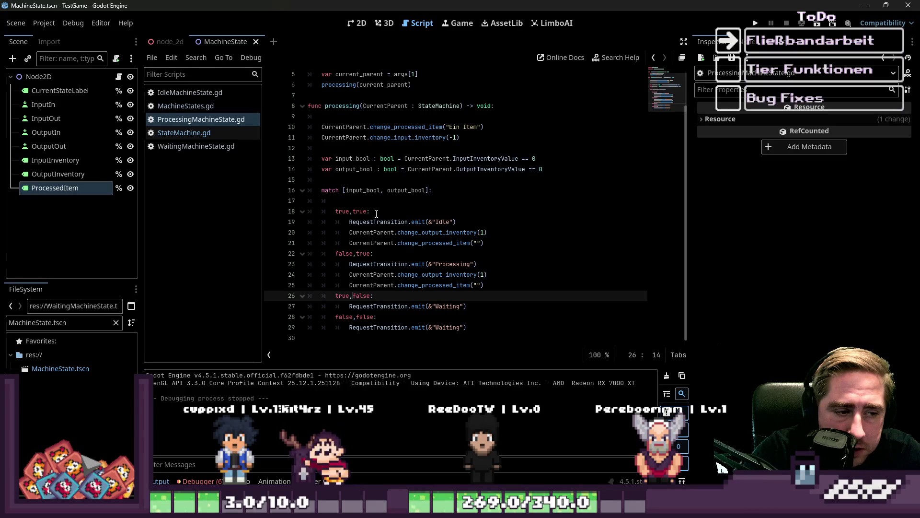
{"action": "key", "text": "Right"}
{"action": "key", "text": "Right"}
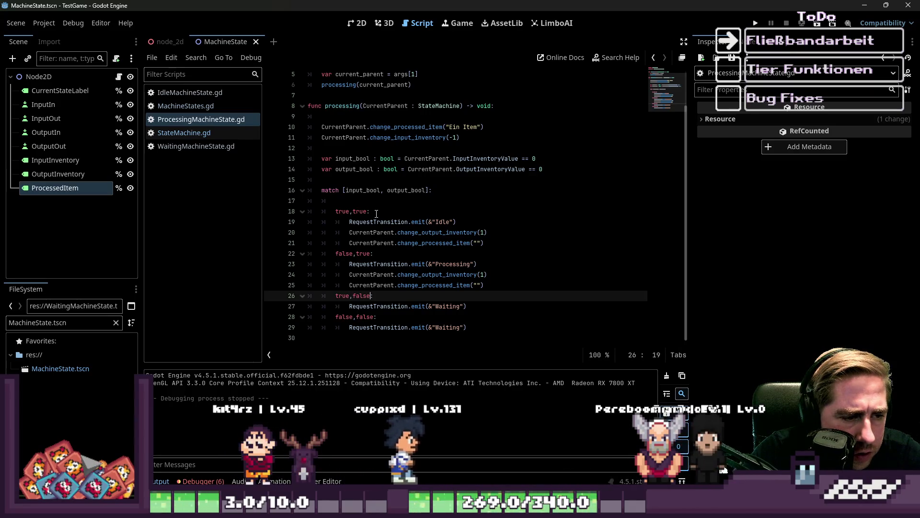
{"action": "key", "text": "Right"}
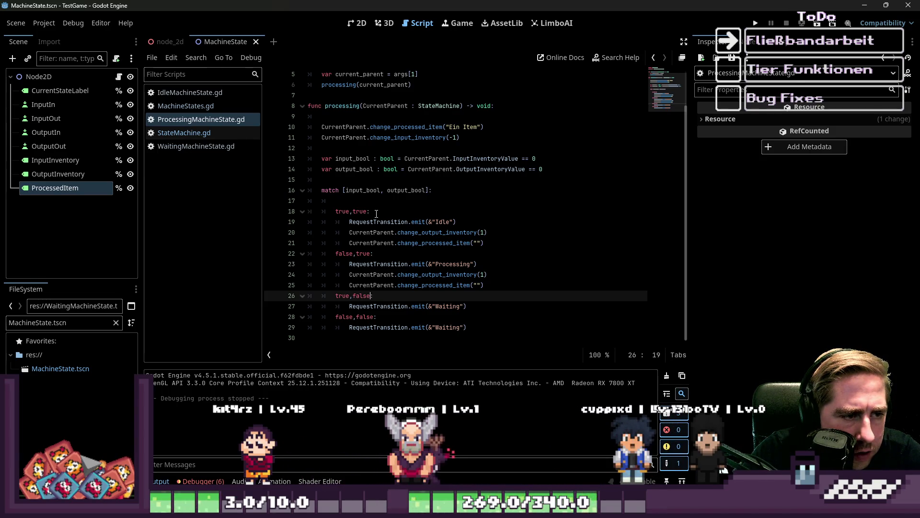
{"action": "key", "text": "F5"}
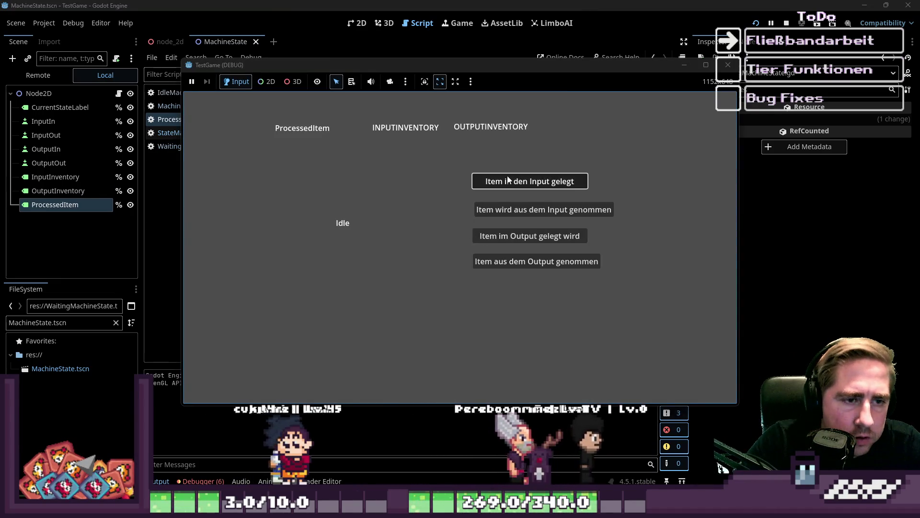
Put one item into the machine's input, stop the game with F8, and return to line 21
{"action": "left_click", "coordinate": [530, 177]}
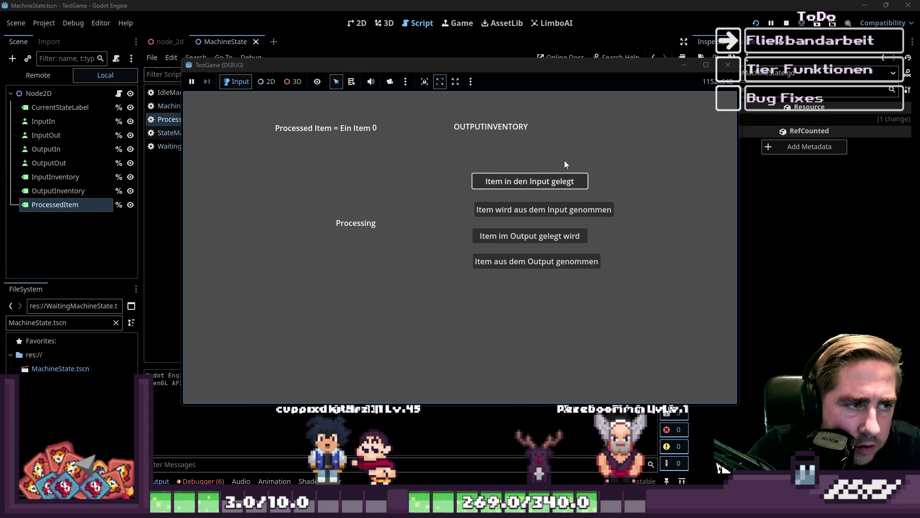
{"action": "key", "text": "F8"}
{"action": "left_click", "coordinate": [507, 241]}
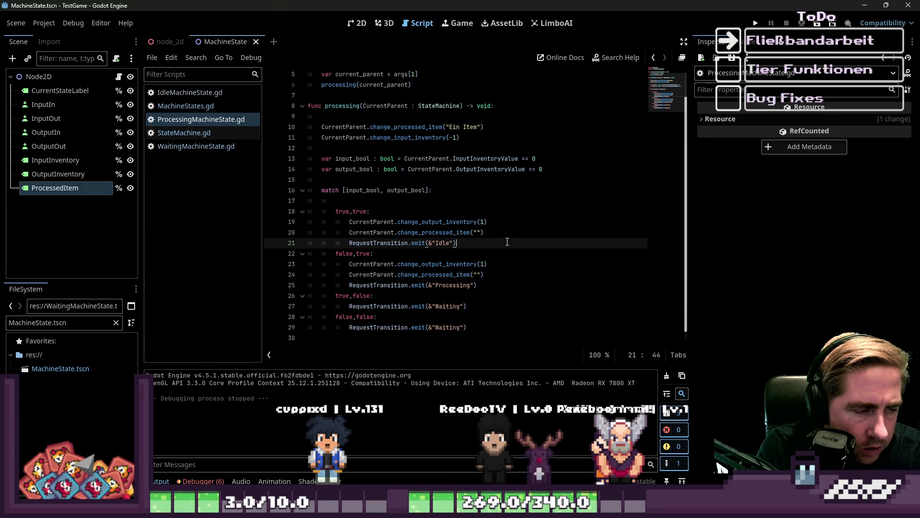
{"action": "mouse_move", "coordinate": [469, 327]}
{"action": "left_mouse_down"}
{"action": "mouse_move", "coordinate": [324, 189]}
{"action": "mouse_move", "coordinate": [309, 159]}
{"action": "left_mouse_up"}
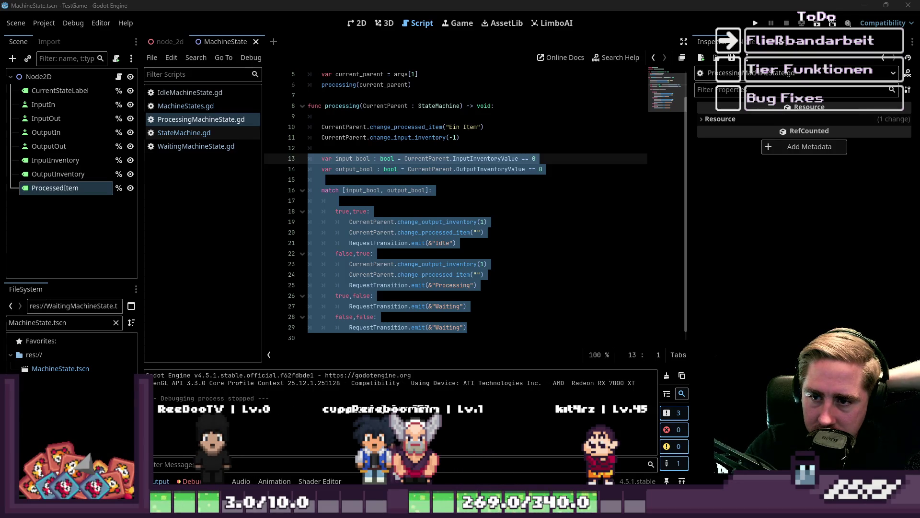
Add square brackets to the true,true, false,true and true,false match patterns
{"action": "left_click", "coordinate": [335, 190]}
{"action": "left_click", "coordinate": [337, 212]}
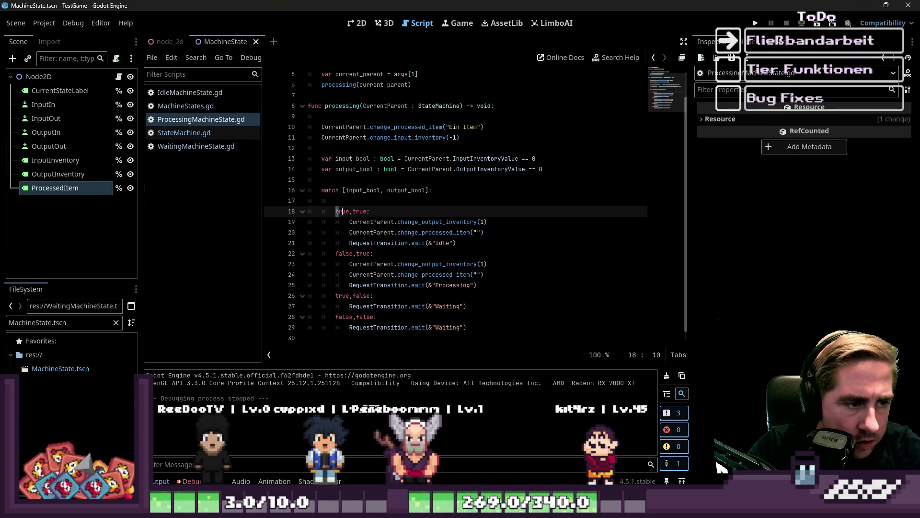
{"action": "type", "text": "["}
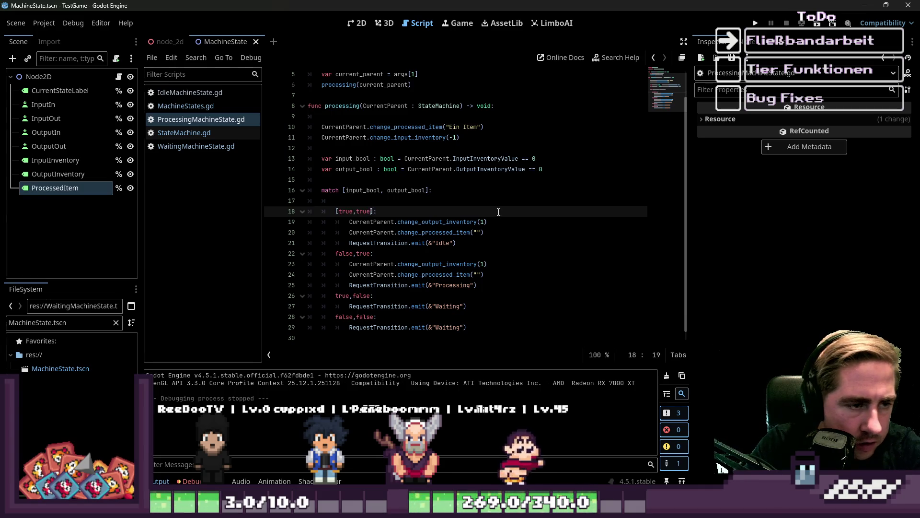
{"action": "key", "text": "Down"}
{"action": "key", "text": "Down"}
{"action": "key", "text": "Down"}
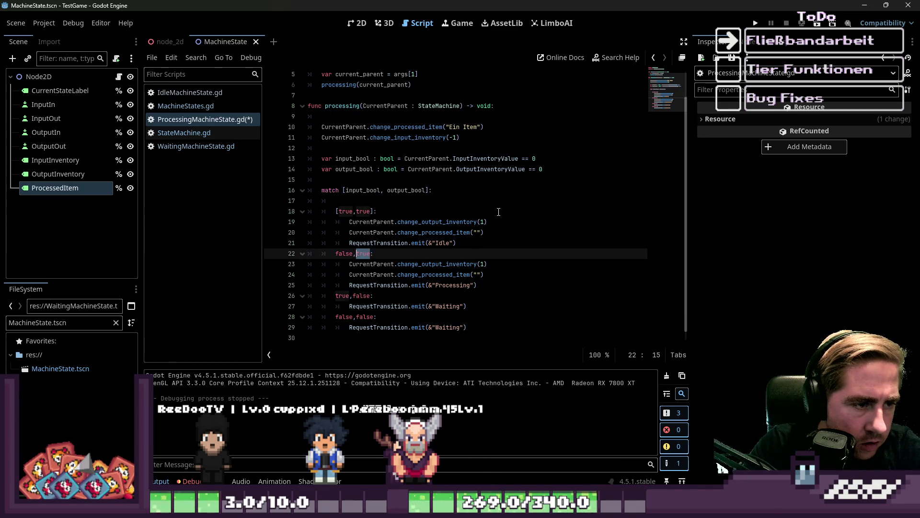
{"action": "type", "text": "["}
{"action": "key", "text": "Down"}
{"action": "key", "text": "Down"}
{"action": "key", "text": "Down"}
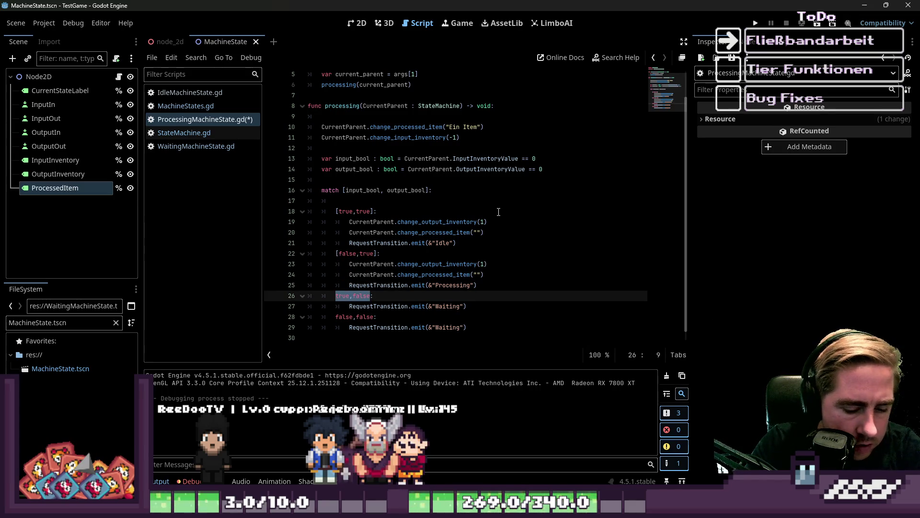
{"action": "type", "text": "["}
Bracket the false,false pattern on line 28 and run the game
{"action": "key", "text": "Down"}
{"action": "key", "text": "Down"}
{"action": "key", "text": "Left"}
{"action": "key", "text": "shift+Home"}
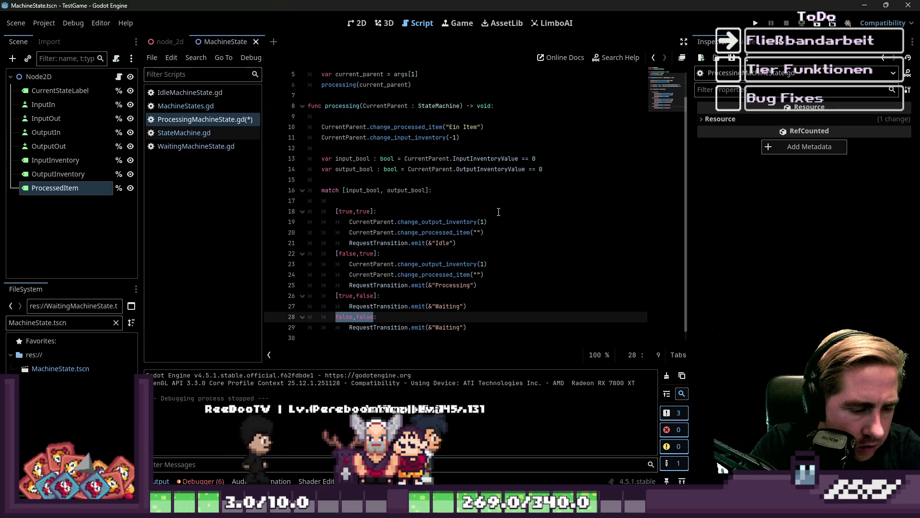
{"action": "type", "text": "["}
{"action": "left_click", "coordinate": [490, 145]}
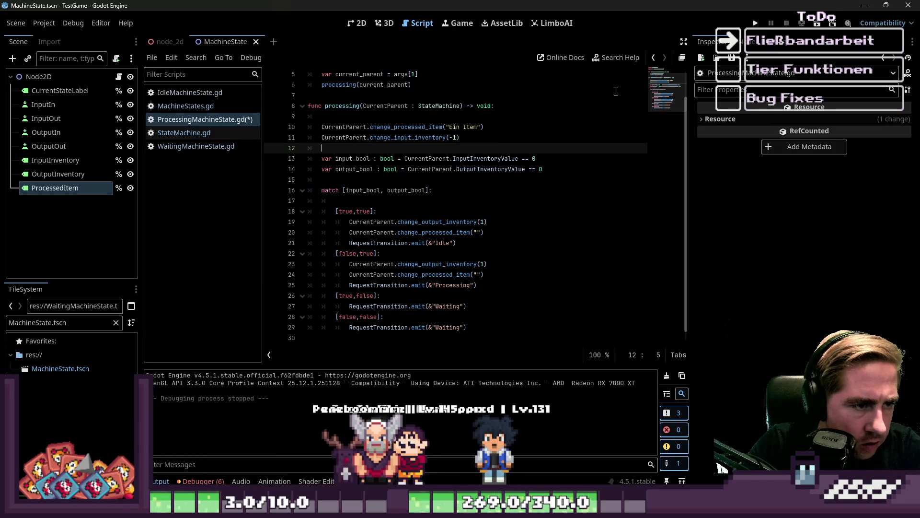
{"action": "left_click", "coordinate": [761, 25]}
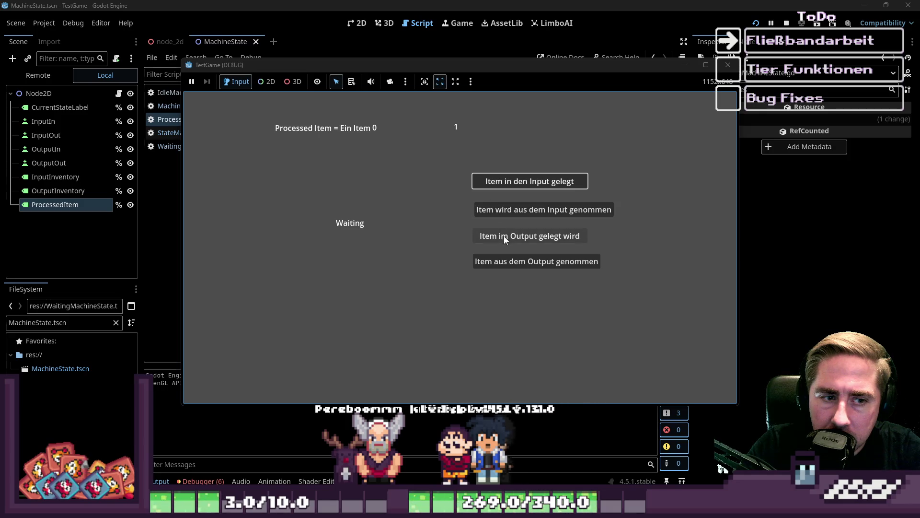
Take an item from the output, add one to the input, then close the game and return to the script
{"action": "left_click", "coordinate": [508, 264]}
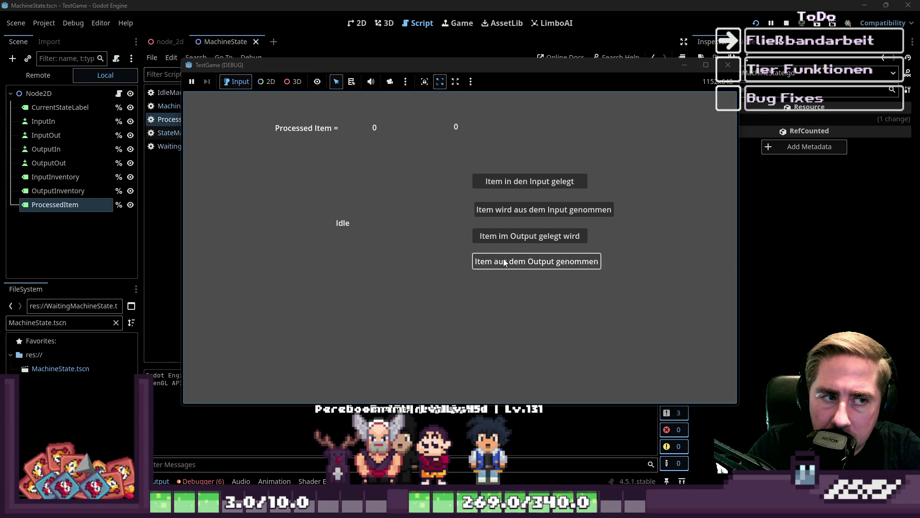
{"action": "left_click", "coordinate": [507, 182]}
{"action": "left_click", "coordinate": [725, 68]}
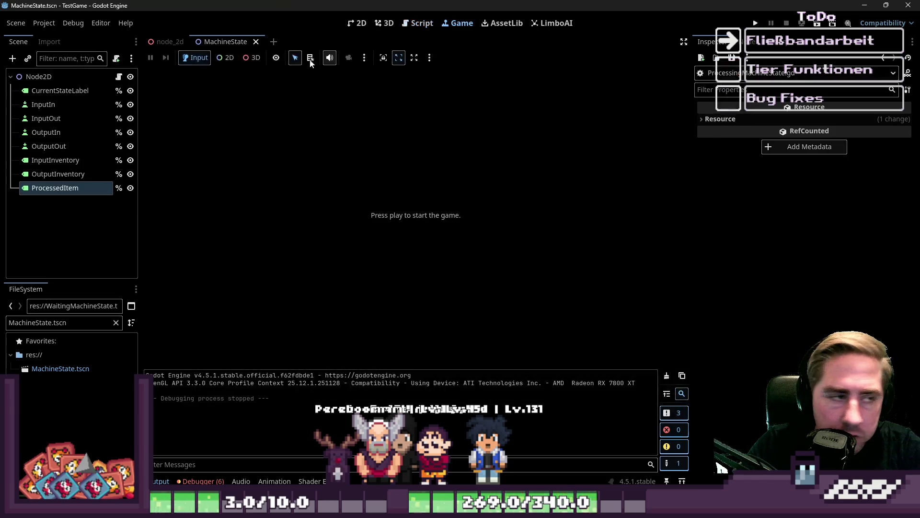
{"action": "left_click", "coordinate": [420, 21]}
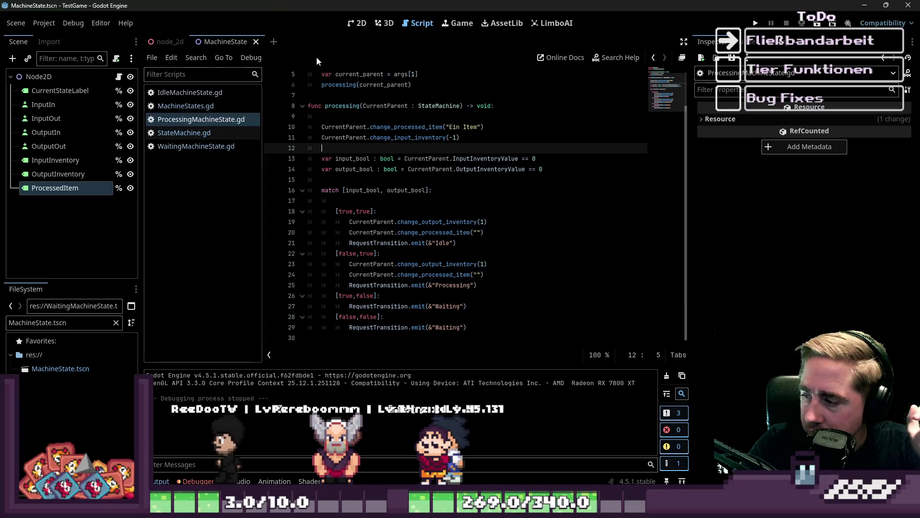
Uncomment the timer await on lines 28–29 of StateMachine.gd with Ctrl+K and run the game
{"action": "left_click", "coordinate": [216, 108]}
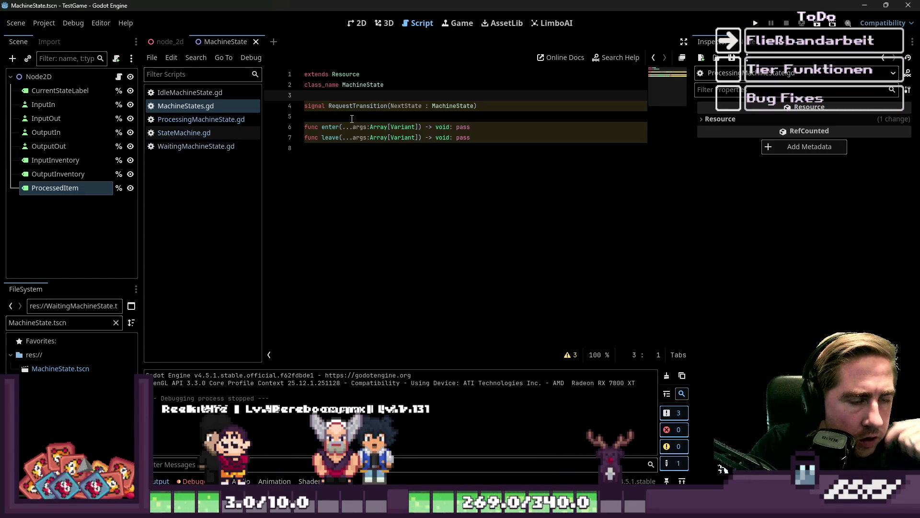
{"action": "left_click", "coordinate": [202, 132]}
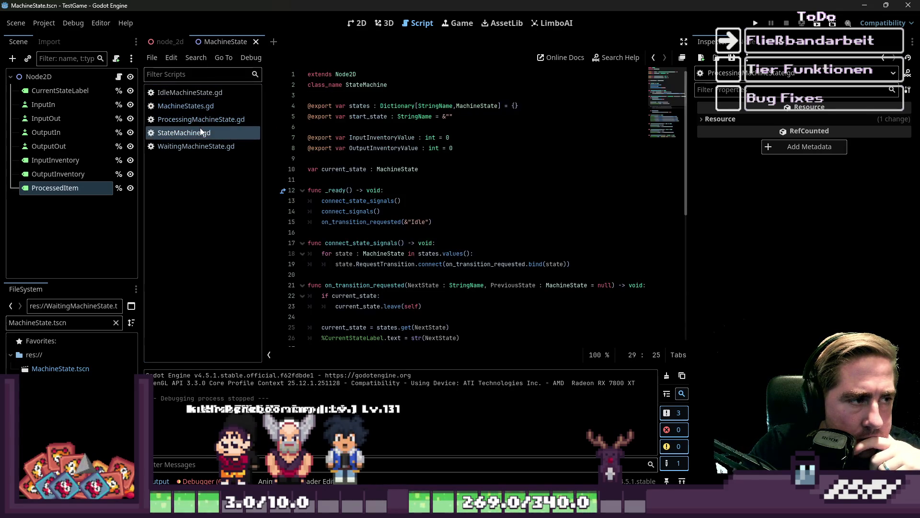
{"action": "left_click", "coordinate": [202, 119]}
{"action": "left_click", "coordinate": [195, 133]}
{"action": "scroll", "coordinate": [498, 235], "scroll_direction": "down", "scroll_amount": 4}
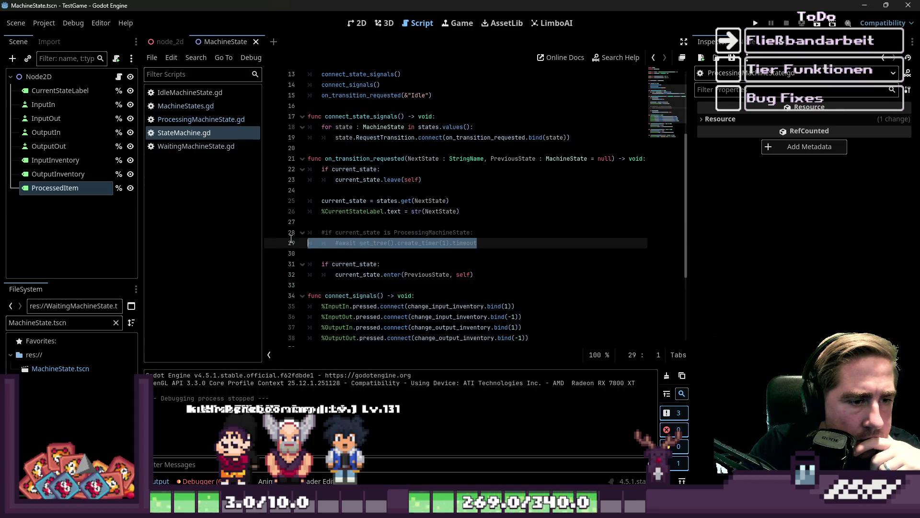
{"action": "left_click_drag", "start_coordinate": [291, 238], "coordinate": [266, 232]}
{"action": "key", "text": "ctrl+k"}
{"action": "left_click", "coordinate": [443, 210]}
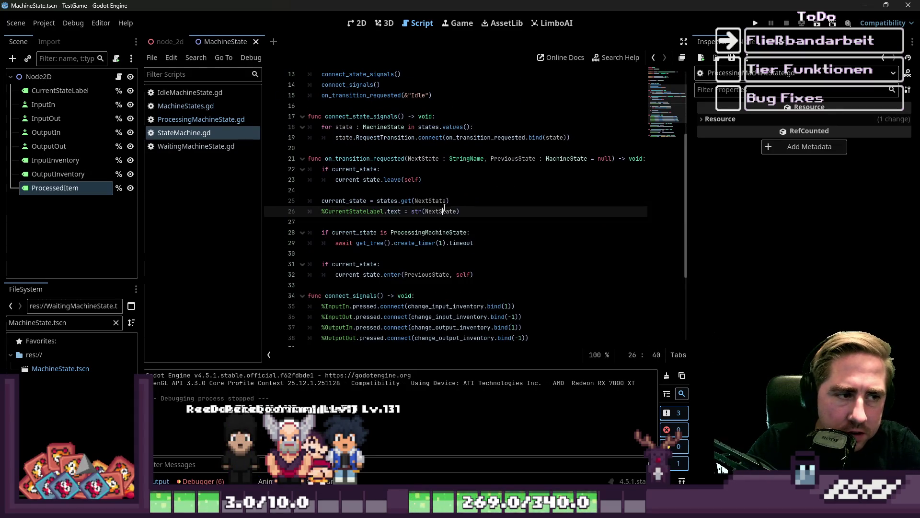
{"action": "left_click", "coordinate": [755, 24]}
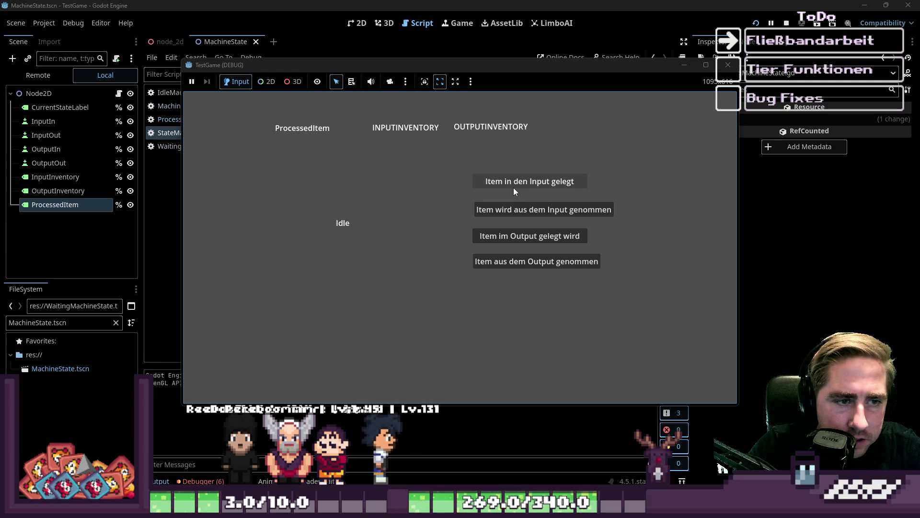
Add an item to the input, then alternately take from and put into the output until Idle, and close the game
{"action": "left_click", "coordinate": [514, 188]}
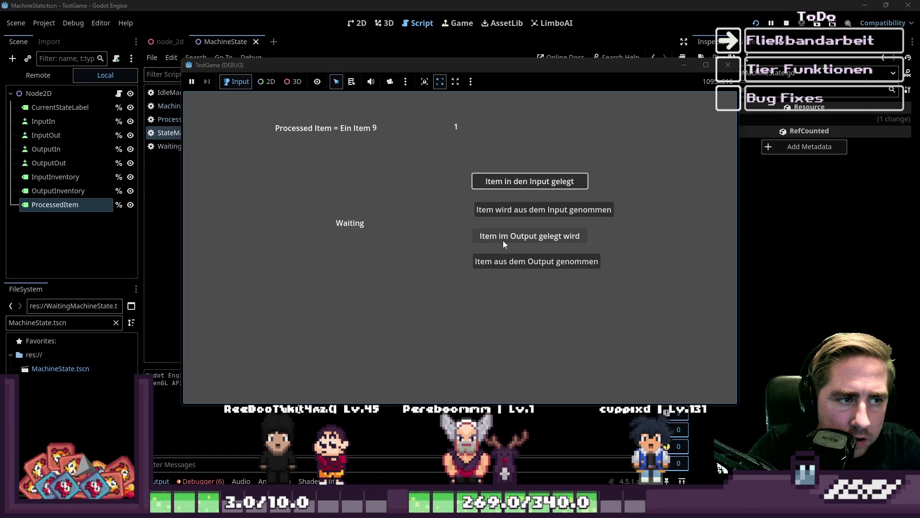
{"action": "left_click", "coordinate": [516, 259]}
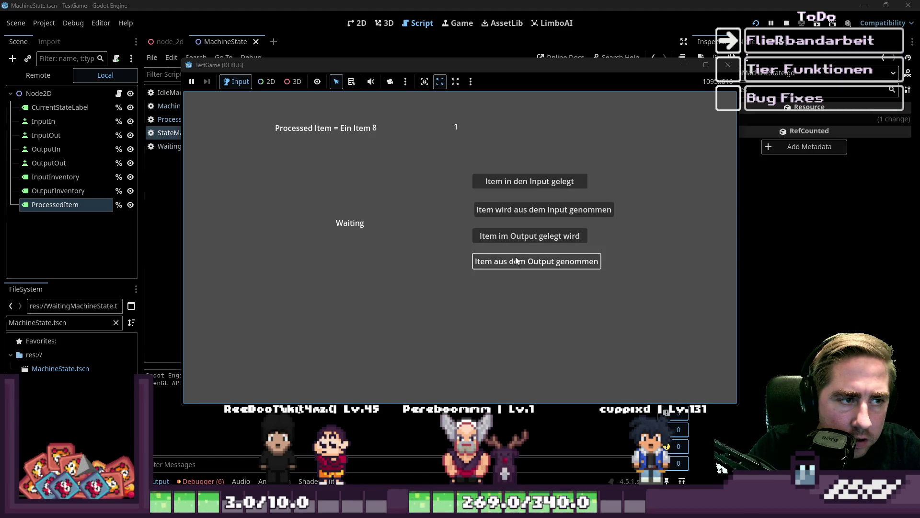
{"action": "left_click", "coordinate": [516, 259]}
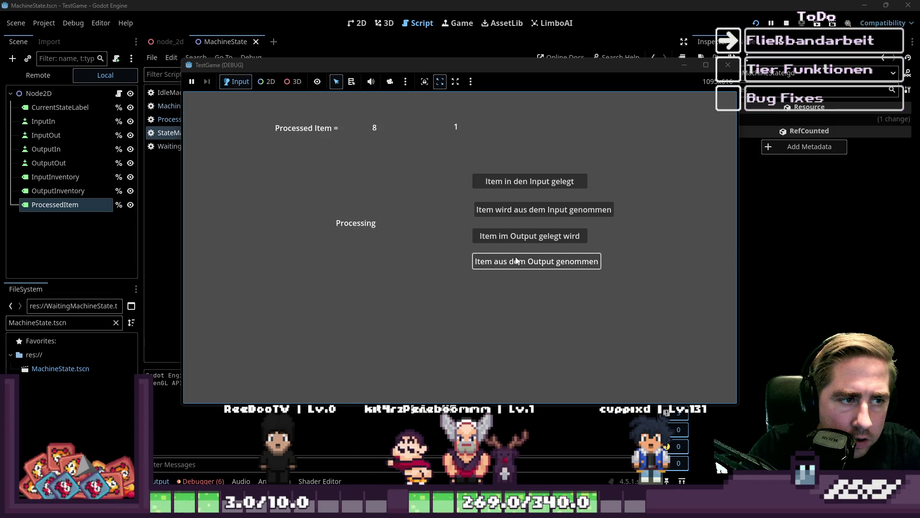
{"action": "left_click", "coordinate": [515, 259]}
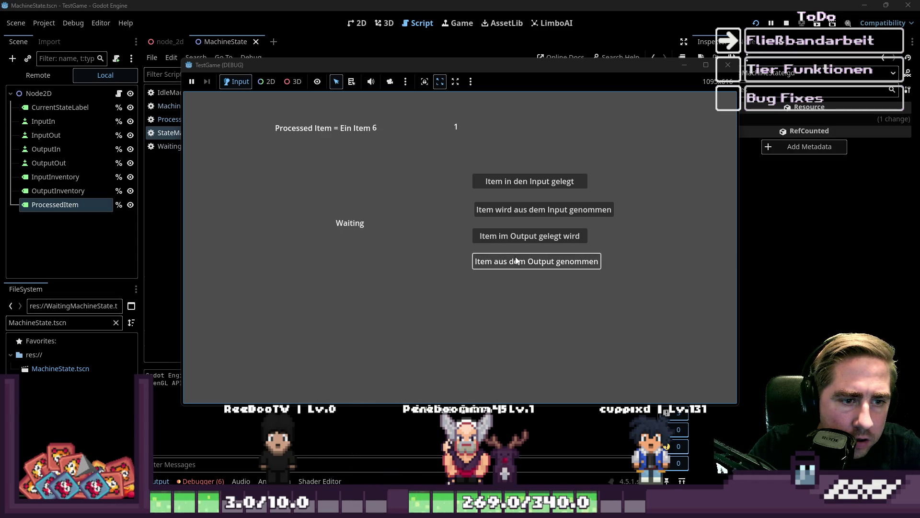
{"action": "left_click", "coordinate": [519, 238]}
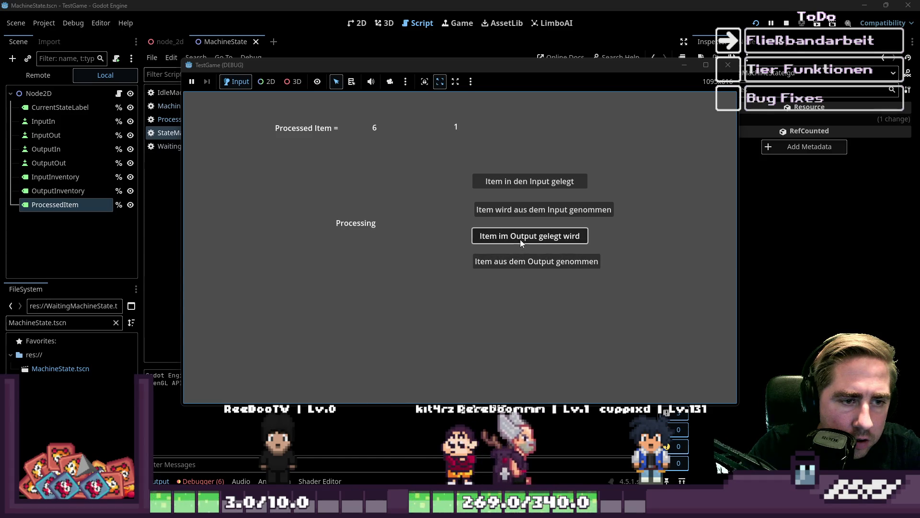
{"action": "left_click", "coordinate": [520, 262]}
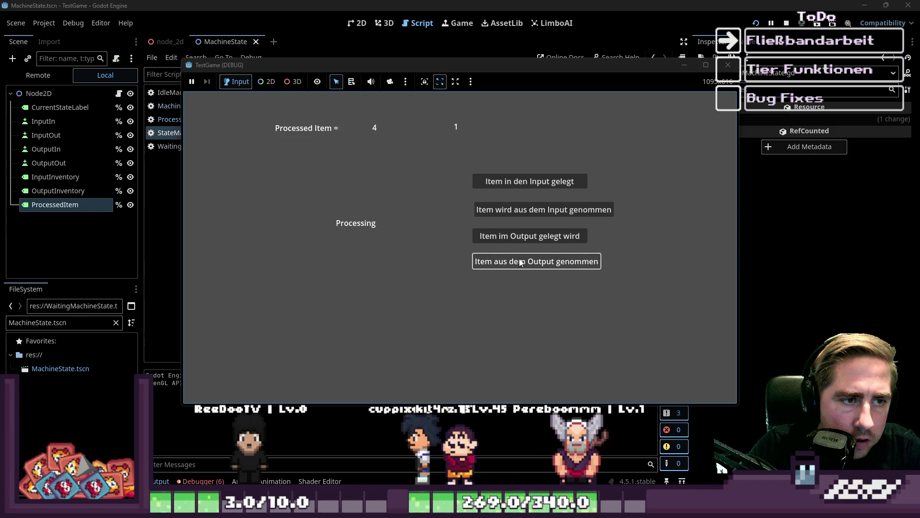
{"action": "left_click", "coordinate": [520, 262]}
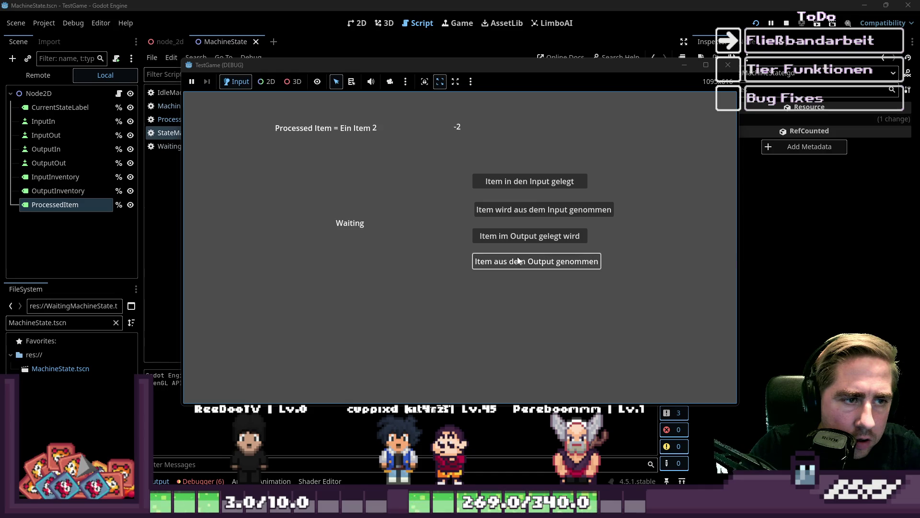
{"action": "left_click", "coordinate": [516, 241]}
{"action": "left_click", "coordinate": [516, 240]}
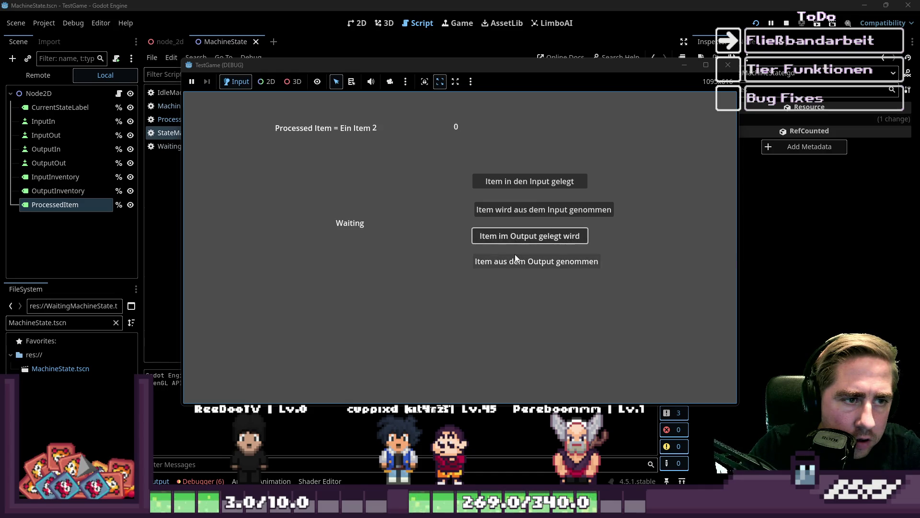
{"action": "left_click", "coordinate": [514, 237]}
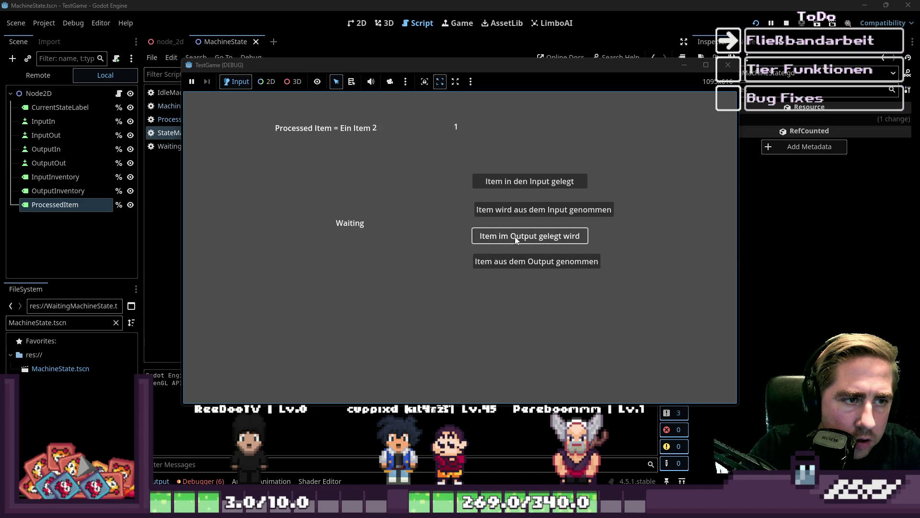
{"action": "left_click", "coordinate": [520, 261]}
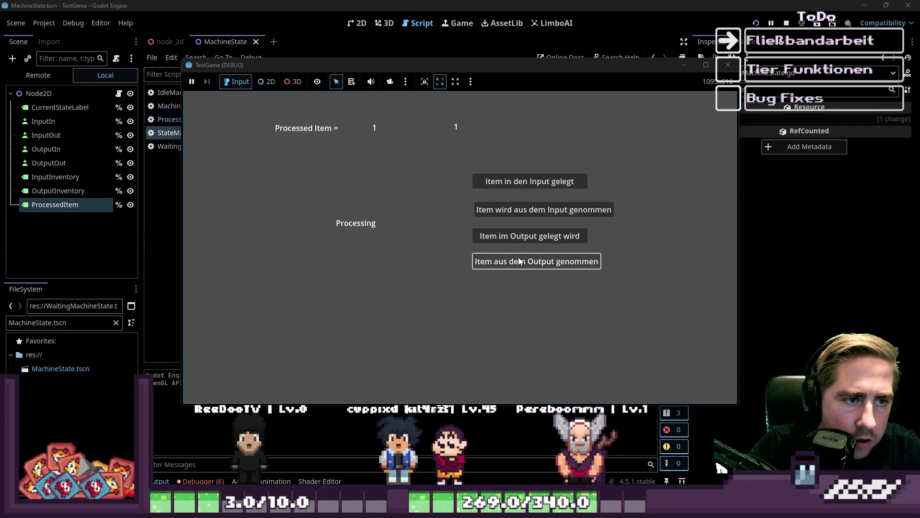
{"action": "left_click", "coordinate": [519, 261]}
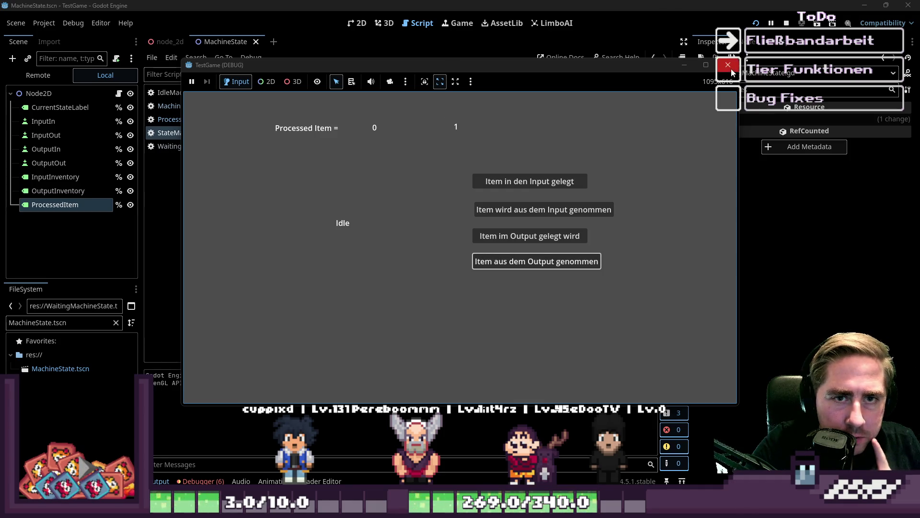
{"action": "left_click", "coordinate": [731, 68]}
Select the timer await block on lines 28–29 of StateMachine.gd
{"action": "left_click", "coordinate": [387, 243]}
{"action": "scroll", "coordinate": [388, 258], "scroll_direction": "down", "scroll_amount": 1}
{"action": "scroll", "coordinate": [392, 253], "scroll_direction": "up", "scroll_amount": 1}
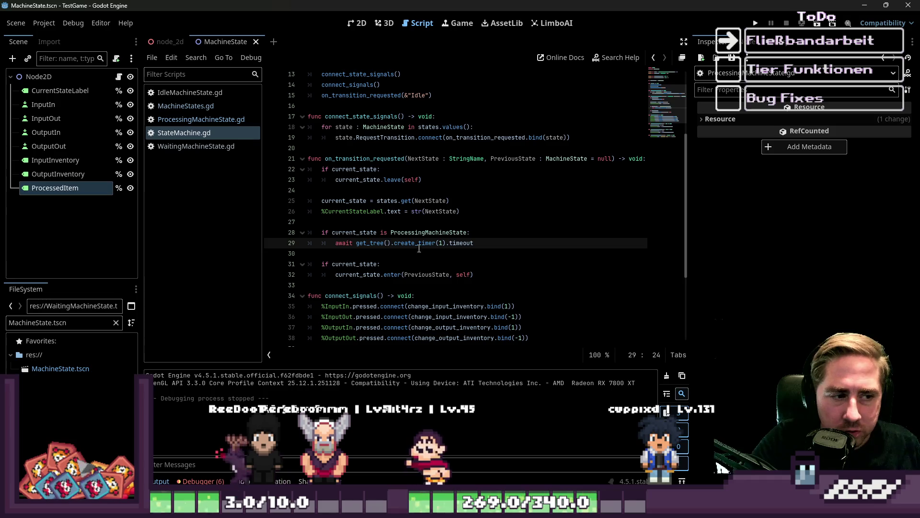
{"action": "left_click_drag", "start_coordinate": [475, 275], "coordinate": [291, 236]}
{"action": "left_click_drag", "start_coordinate": [475, 243], "coordinate": [291, 240]}
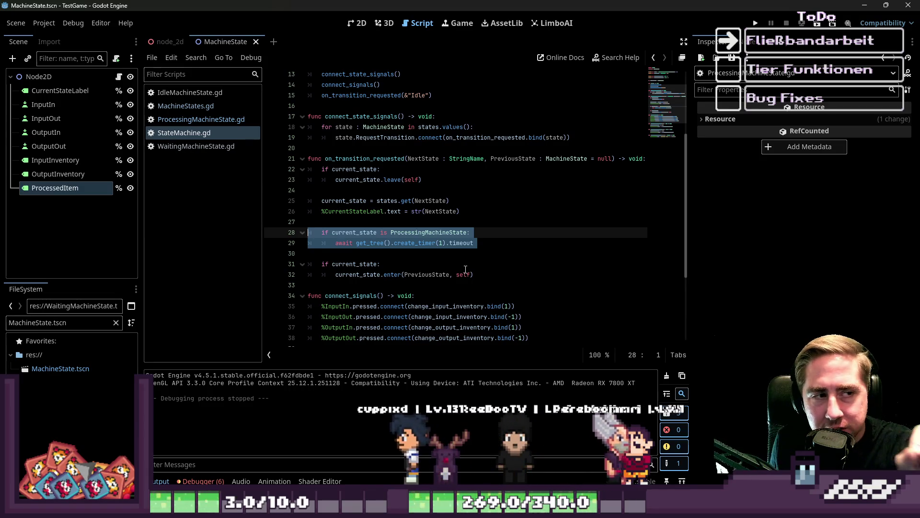
Show Node2D's state machine properties with its Waiting, Processing and Idle states, then run the game
{"action": "left_click", "coordinate": [38, 76]}
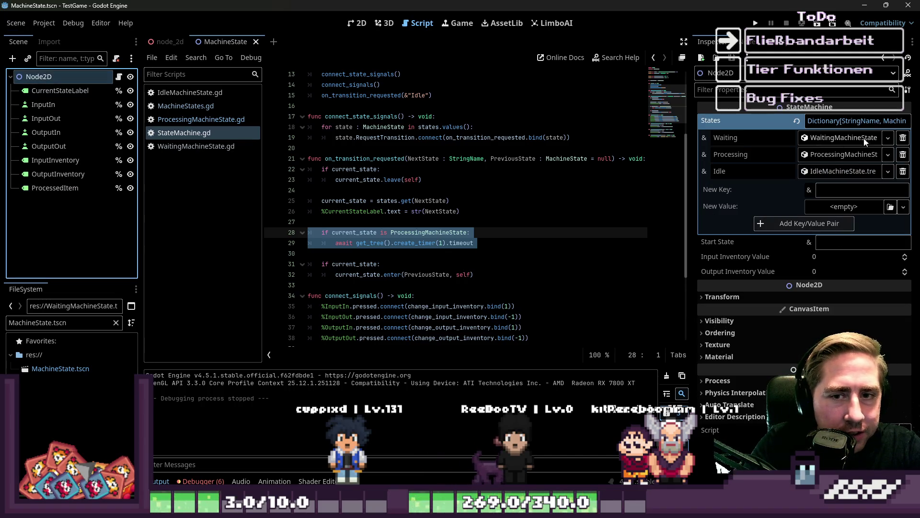
{"action": "left_click_drag", "start_coordinate": [691, 157], "coordinate": [608, 158]}
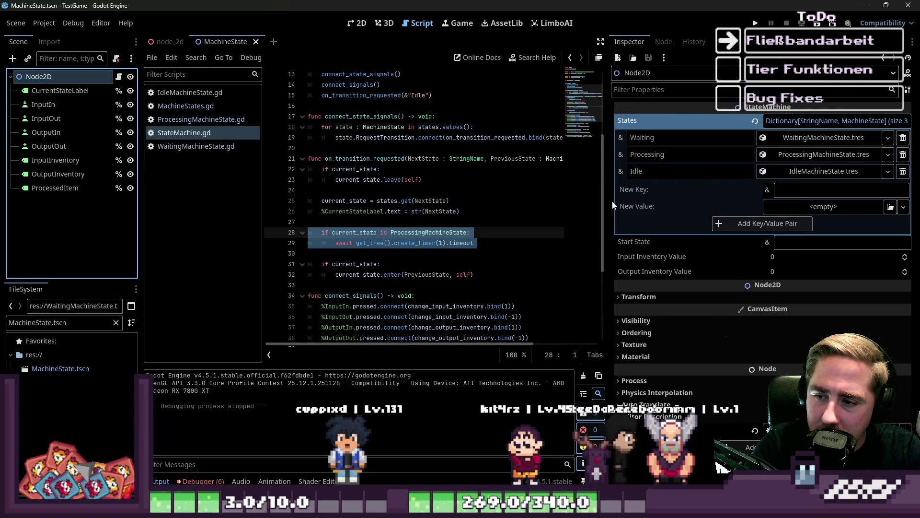
{"action": "mouse_move", "coordinate": [608, 188]}
{"action": "left_mouse_down"}
{"action": "mouse_move", "coordinate": [734, 187]}
{"action": "mouse_move", "coordinate": [722, 186]}
{"action": "left_mouse_up"}
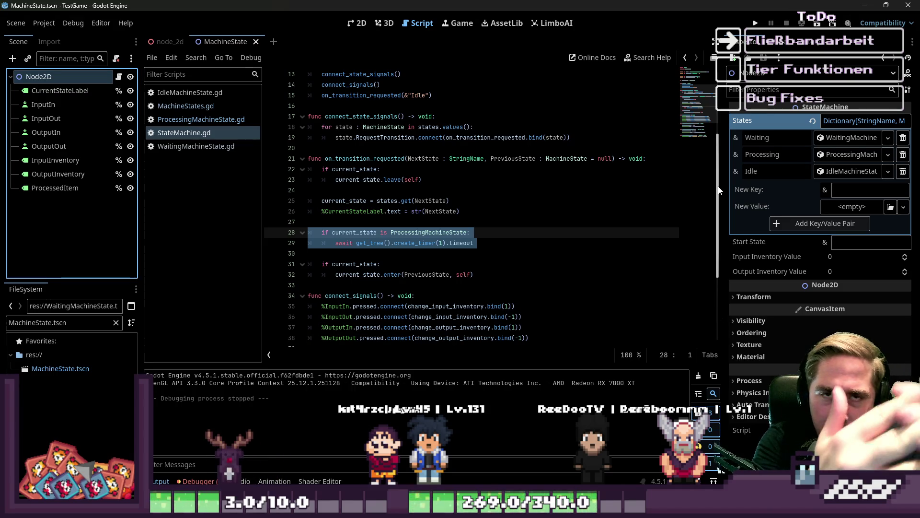
{"action": "left_click", "coordinate": [754, 21]}
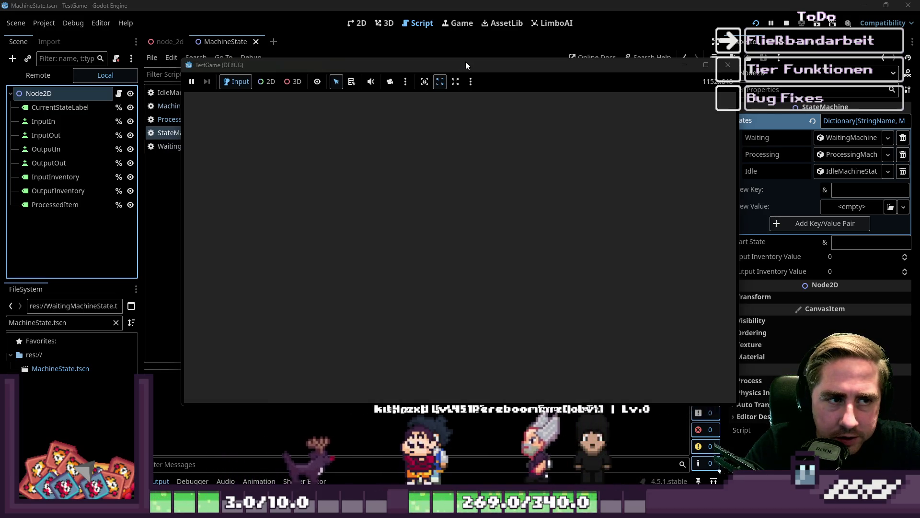
Move the game window aside and put one item into the machine's input
{"action": "left_click_drag", "start_coordinate": [465, 61], "coordinate": [499, 64]}
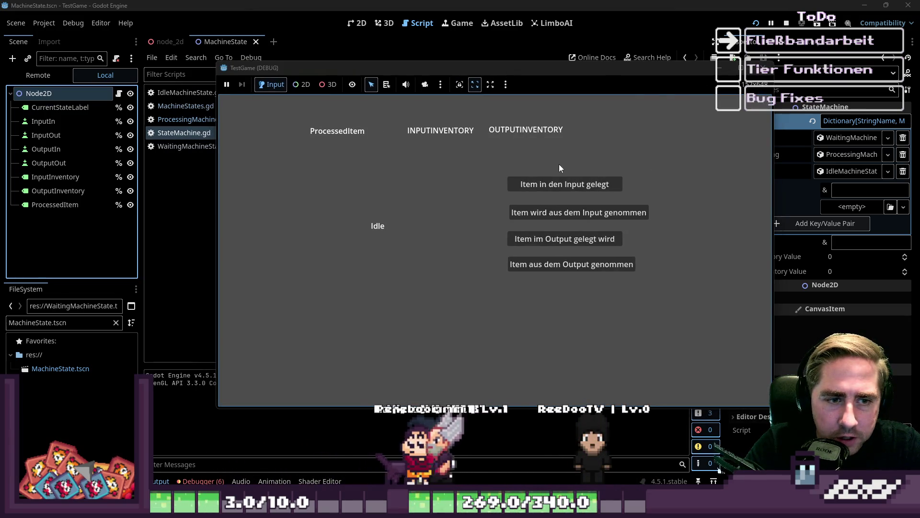
{"action": "left_click", "coordinate": [562, 184]}
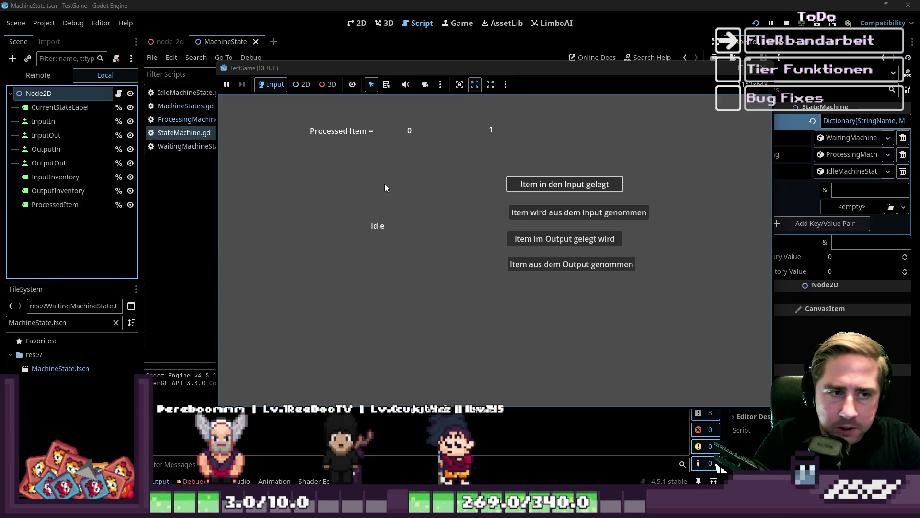
Put several items into the input, then take items out of the output repeatedly while Processing and Waiting alternate
{"action": "left_click", "coordinate": [529, 185]}
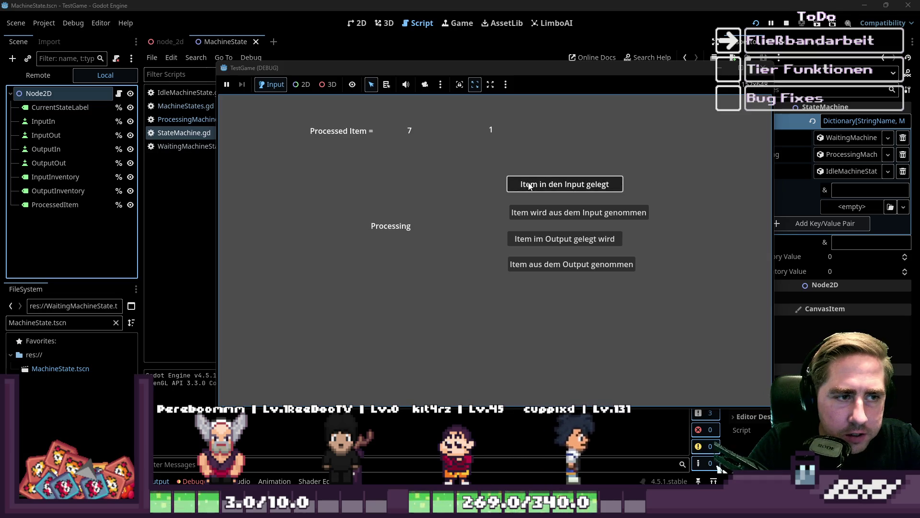
{"action": "left_click", "coordinate": [528, 186]}
{"action": "left_click", "coordinate": [528, 186]}
{"action": "left_click", "coordinate": [528, 186]}
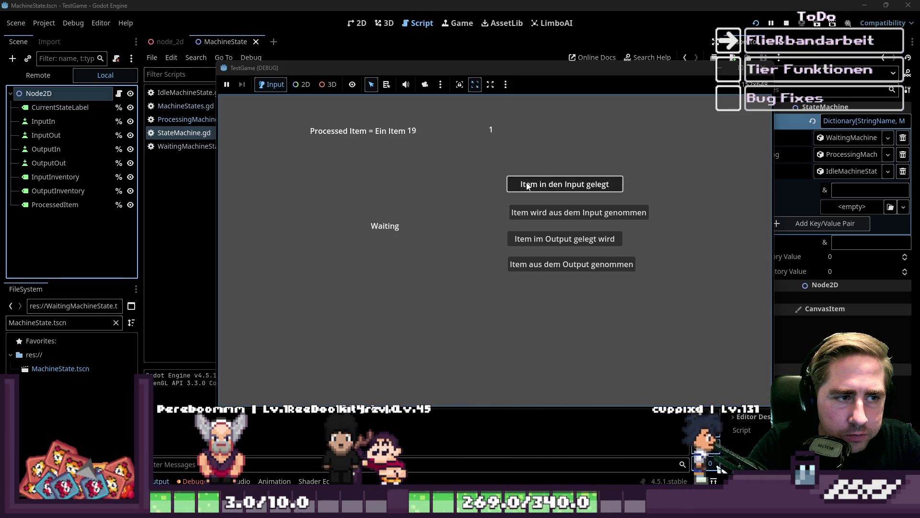
{"action": "left_click", "coordinate": [527, 186]}
{"action": "left_click", "coordinate": [527, 186]}
{"action": "left_click", "coordinate": [522, 268]}
{"action": "left_click", "coordinate": [524, 267]}
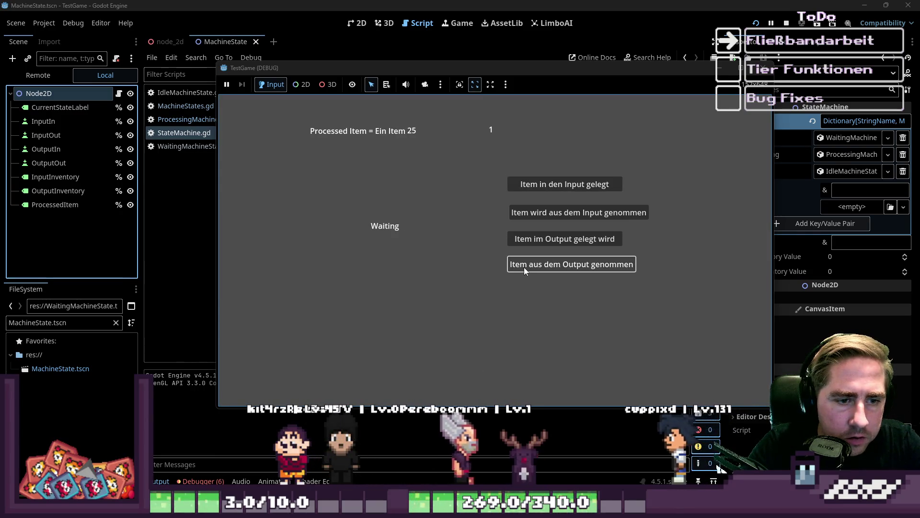
{"action": "left_click", "coordinate": [524, 267]}
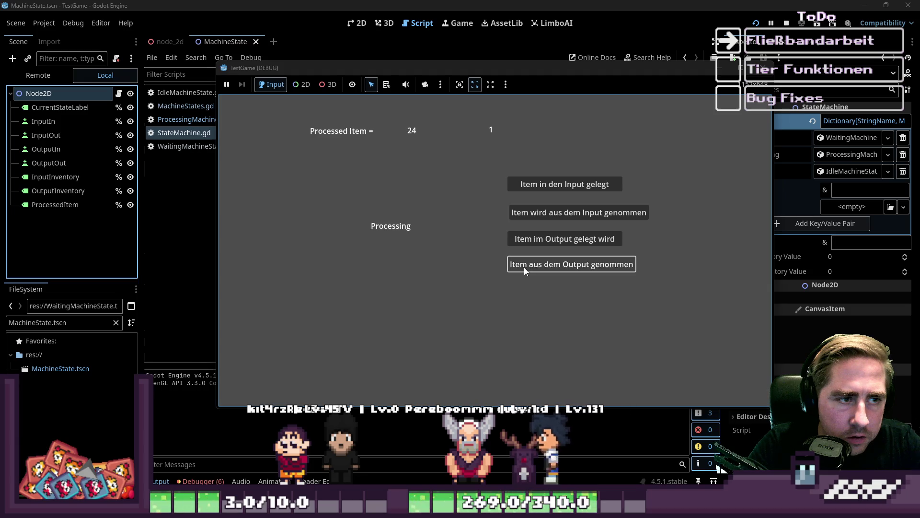
{"action": "left_click", "coordinate": [524, 266]}
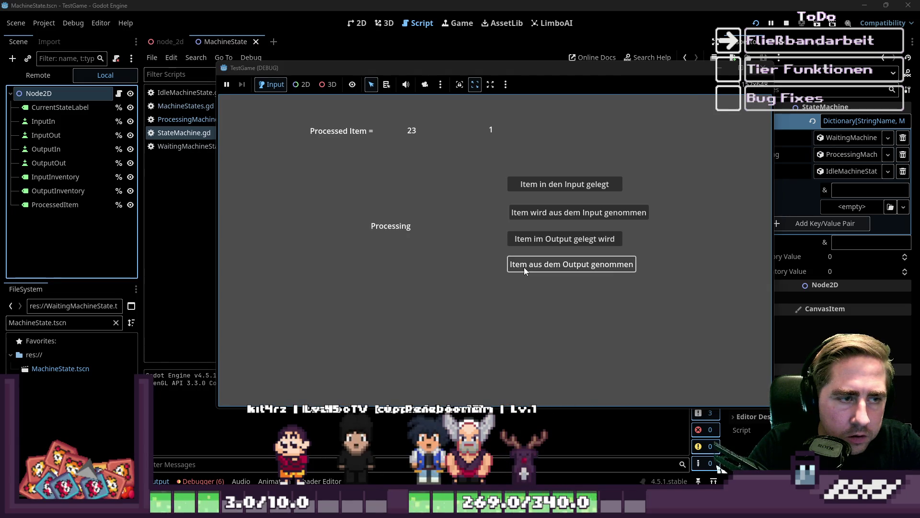
{"action": "left_click", "coordinate": [524, 267]}
{"action": "left_click", "coordinate": [524, 266]}
{"action": "left_click", "coordinate": [525, 266]}
{"action": "left_click", "coordinate": [525, 266]}
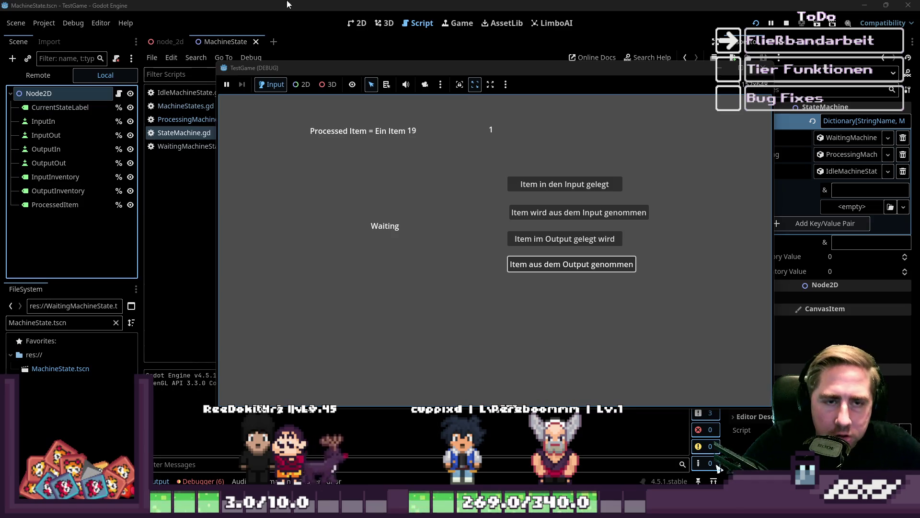
Stop the test game and add a Timer child node under Node2D in the 2D view
{"action": "left_click", "coordinate": [766, 70]}
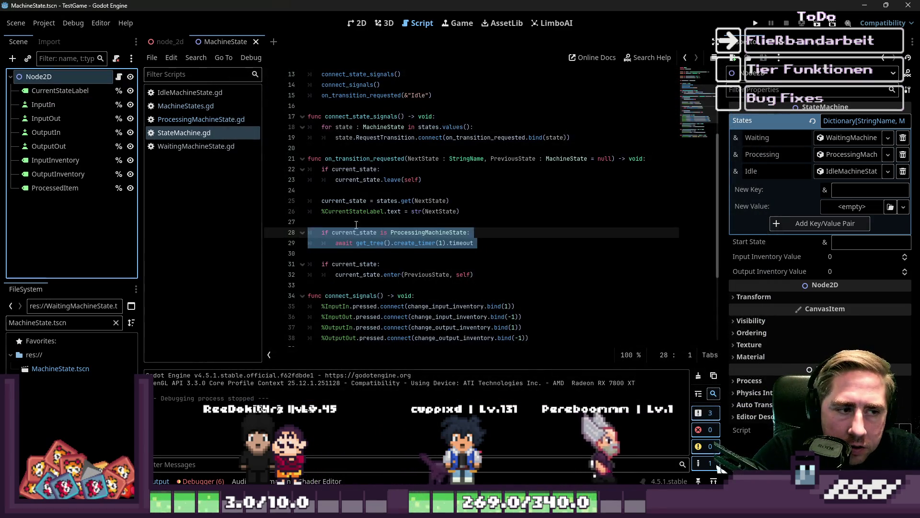
{"action": "left_click", "coordinate": [340, 221]}
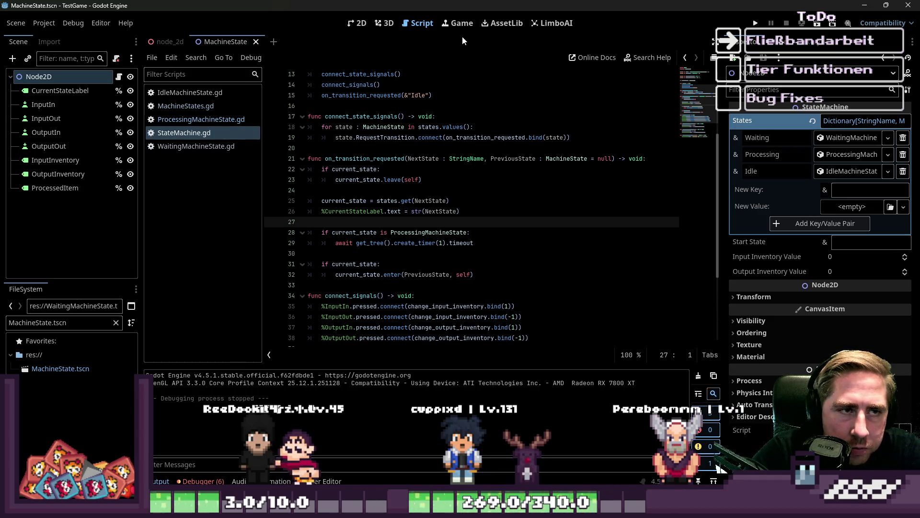
{"action": "left_click", "coordinate": [367, 24]}
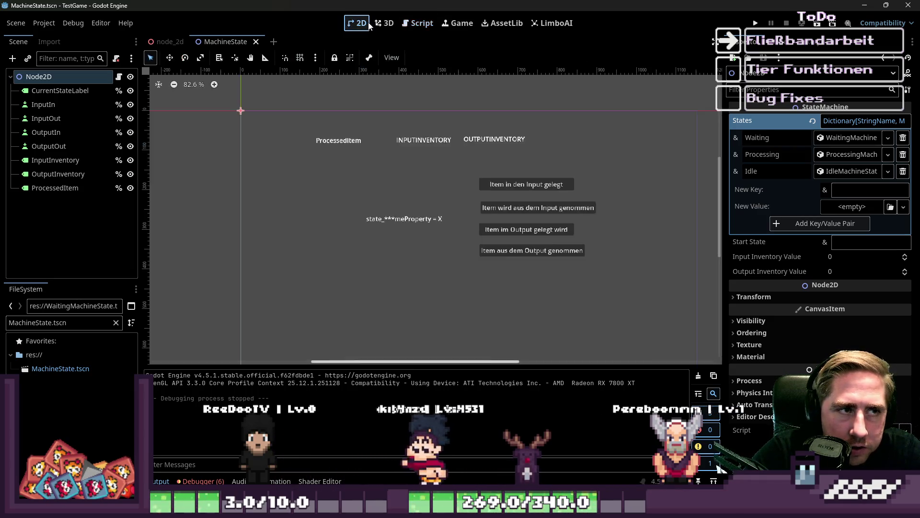
{"action": "left_click", "coordinate": [76, 74]}
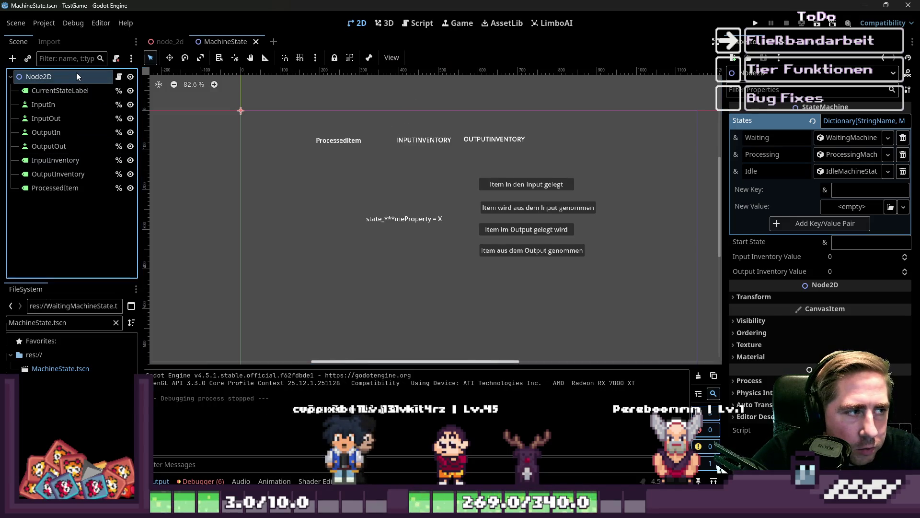
{"action": "key", "text": "ctrl+a"}
{"action": "type", "text": "Timer"}
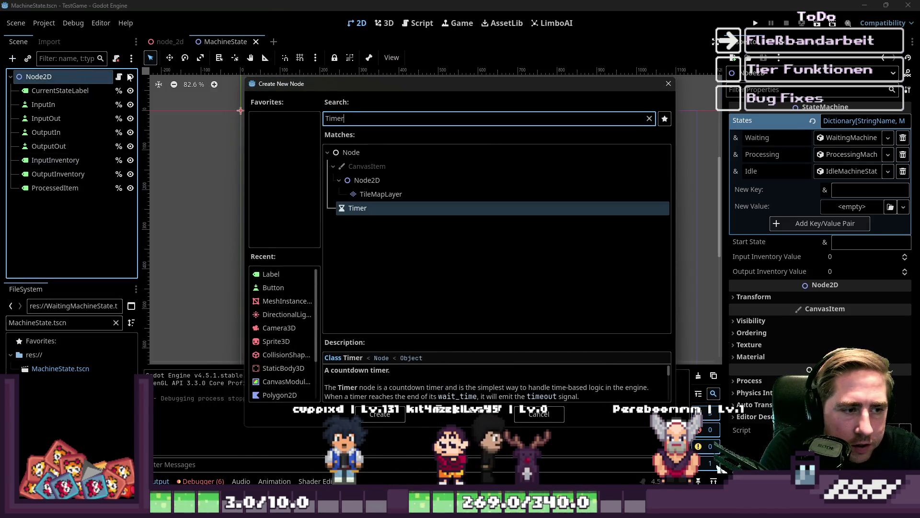
{"action": "key", "text": "Return"}
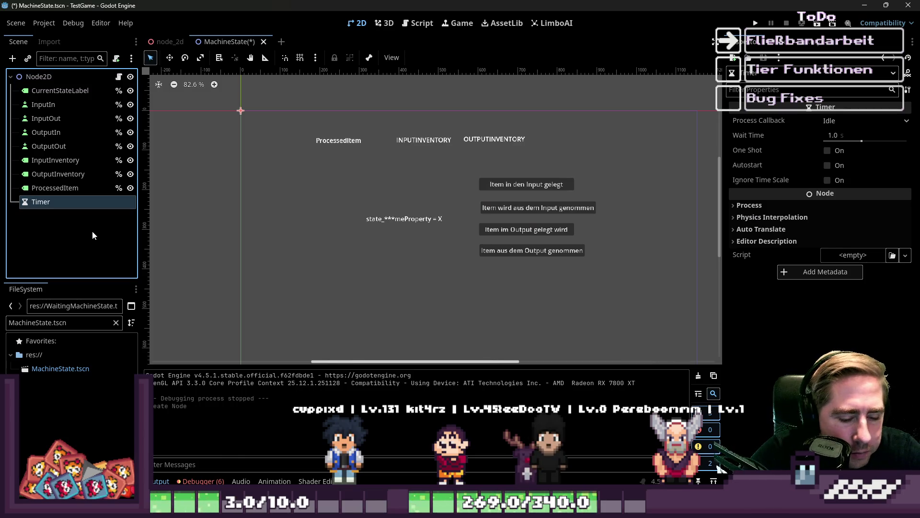
Check the new Timer node's context menu, then go back to the StateMachine script
{"action": "right_click", "coordinate": [77, 200]}
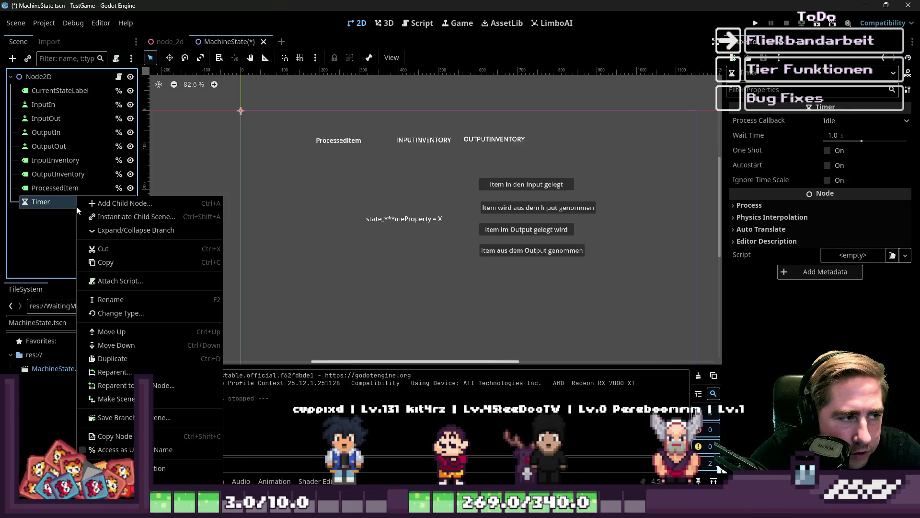
{"action": "left_click", "coordinate": [99, 436]}
{"action": "left_click", "coordinate": [417, 23]}
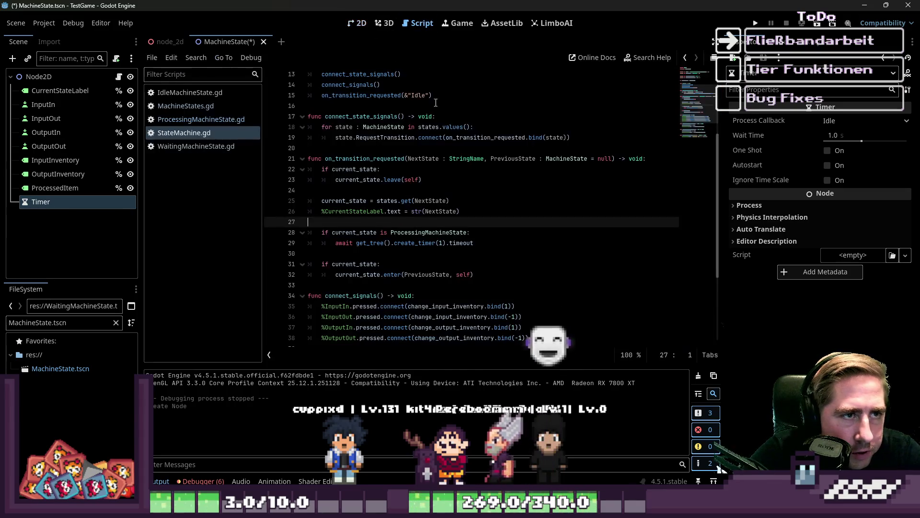
Open ProcessingMachineState.gd and read through the match block in processing()
{"action": "left_click", "coordinate": [197, 120]}
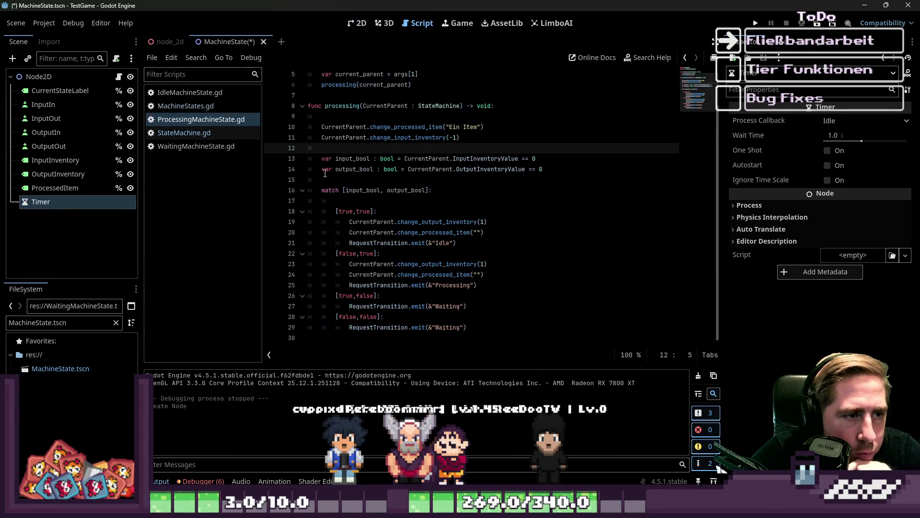
{"action": "left_click", "coordinate": [354, 192]}
{"action": "mouse_move", "coordinate": [492, 319]}
{"action": "left_mouse_down"}
{"action": "mouse_move", "coordinate": [364, 211]}
{"action": "mouse_move", "coordinate": [335, 200]}
{"action": "left_mouse_up"}
{"action": "left_click", "coordinate": [404, 222]}
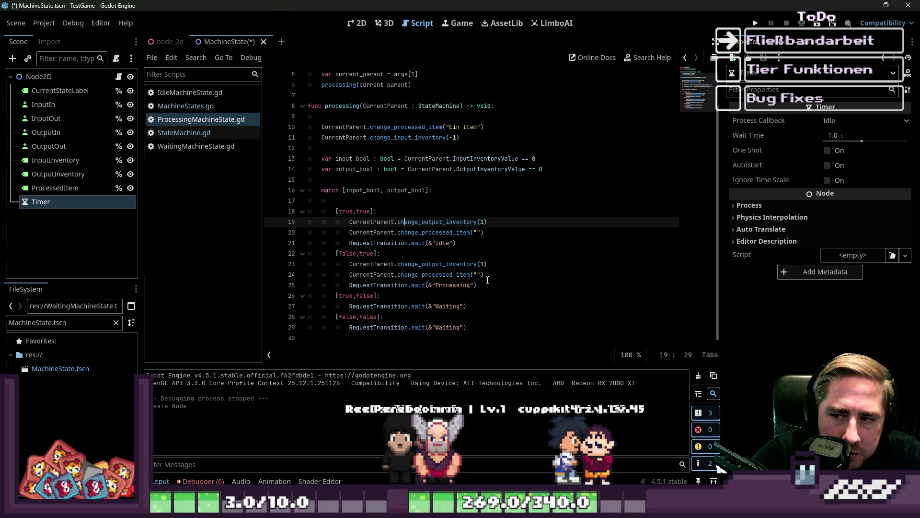
{"action": "left_click", "coordinate": [507, 295]}
{"action": "mouse_move", "coordinate": [479, 336]}
{"action": "left_mouse_down"}
{"action": "mouse_move", "coordinate": [364, 200]}
{"action": "mouse_move", "coordinate": [335, 185]}
{"action": "left_mouse_up"}
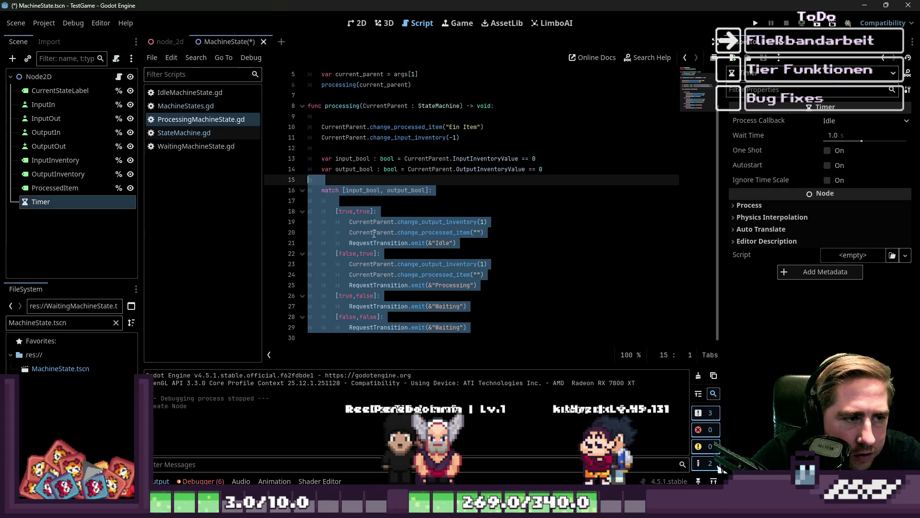
{"action": "left_click", "coordinate": [373, 232]}
{"action": "mouse_move", "coordinate": [479, 336]}
{"action": "left_mouse_down"}
{"action": "mouse_move", "coordinate": [364, 201]}
{"action": "mouse_move", "coordinate": [336, 187]}
{"action": "left_mouse_up"}
{"action": "left_click", "coordinate": [394, 238]}
Review the two inventory check lines and the match cases, then go to the processing function body
{"action": "left_click", "coordinate": [411, 189]}
{"action": "mouse_move", "coordinate": [547, 171]}
{"action": "left_mouse_down"}
{"action": "mouse_move", "coordinate": [199, 143]}
{"action": "mouse_move", "coordinate": [230, 154]}
{"action": "left_mouse_up"}
{"action": "left_click", "coordinate": [494, 169]}
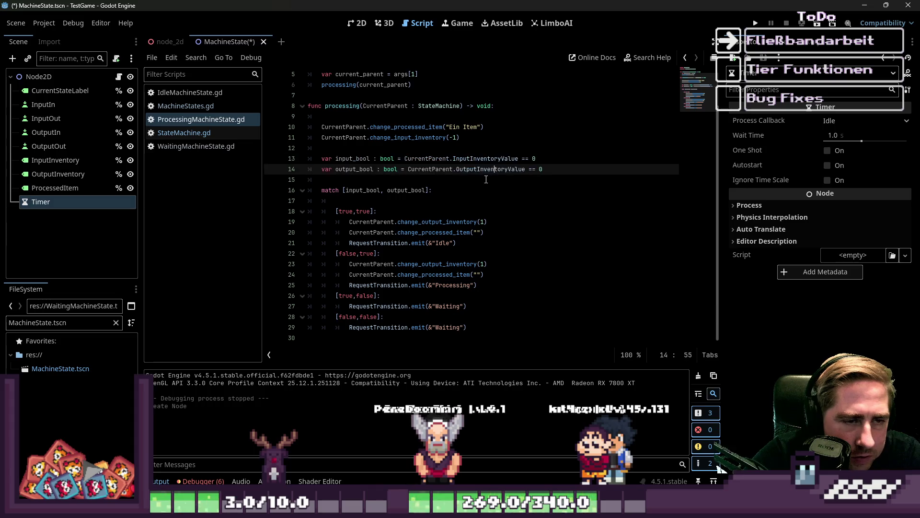
{"action": "mouse_move", "coordinate": [353, 185]}
{"action": "left_mouse_down"}
{"action": "mouse_move", "coordinate": [518, 307]}
{"action": "mouse_move", "coordinate": [431, 239]}
{"action": "mouse_move", "coordinate": [364, 212]}
{"action": "left_mouse_up"}
{"action": "left_click", "coordinate": [597, 282]}
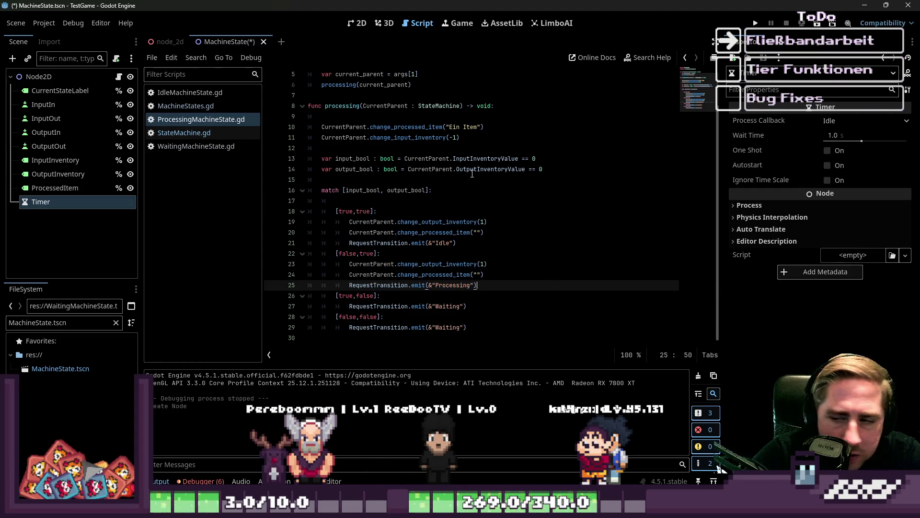
{"action": "scroll", "coordinate": [383, 201], "scroll_direction": "up", "scroll_amount": 1}
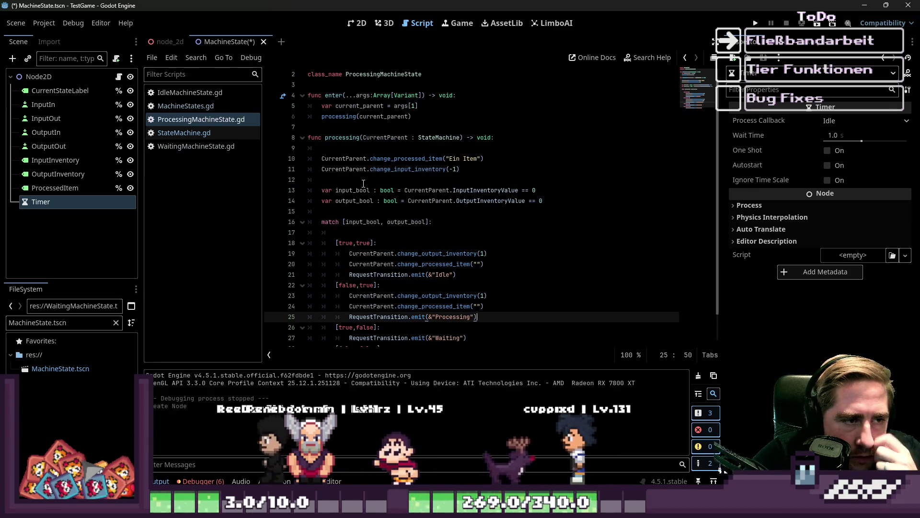
{"action": "left_click", "coordinate": [364, 180]}
{"action": "left_click", "coordinate": [353, 152]}
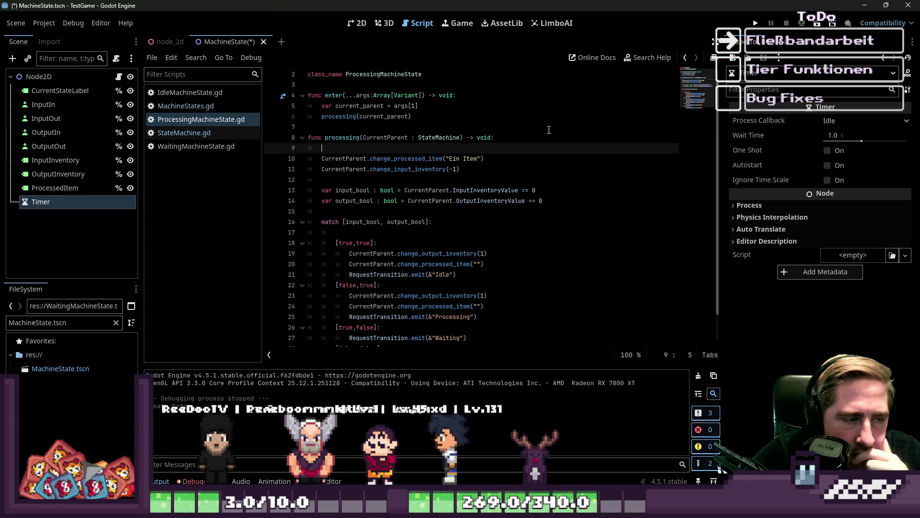
Start a new line above the processing code, then discard it
{"action": "key", "text": "Return"}
{"action": "key", "text": "Return"}
{"action": "key", "text": "Up"}
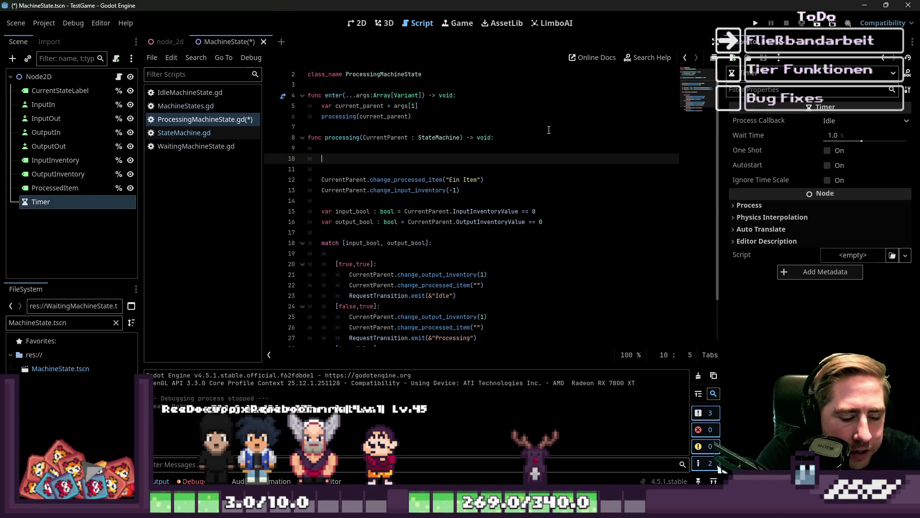
{"action": "type", "text": "await"}
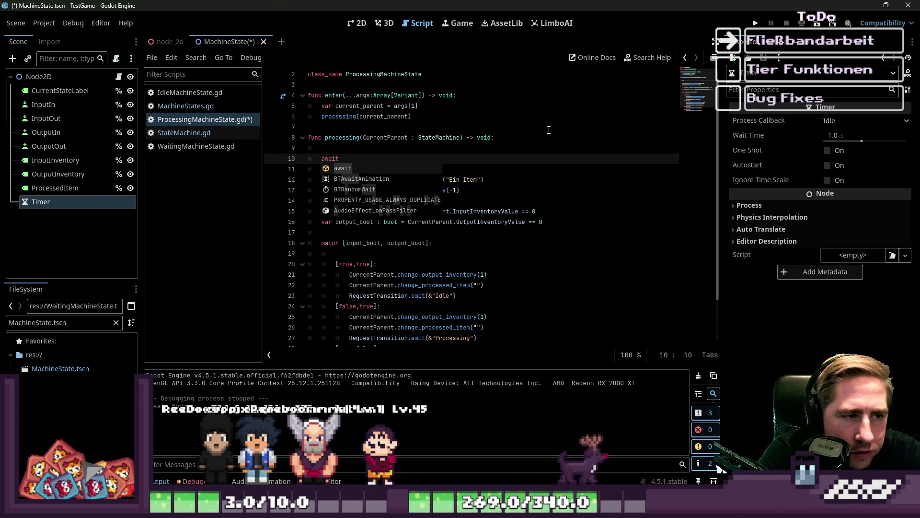
{"action": "key", "text": "BackSpace"}
{"action": "key", "text": "BackSpace"}
{"action": "key", "text": "BackSpace"}
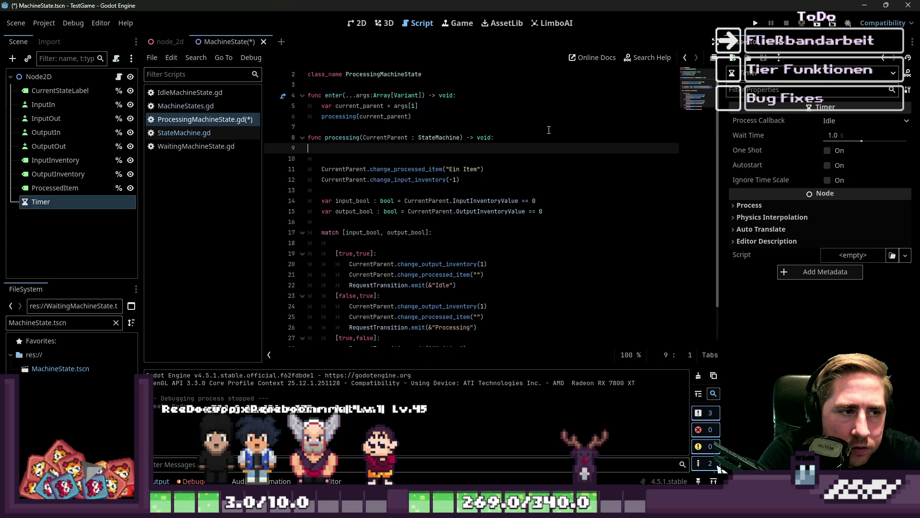
{"action": "key", "text": "BackSpace"}
{"action": "key", "text": "Down"}
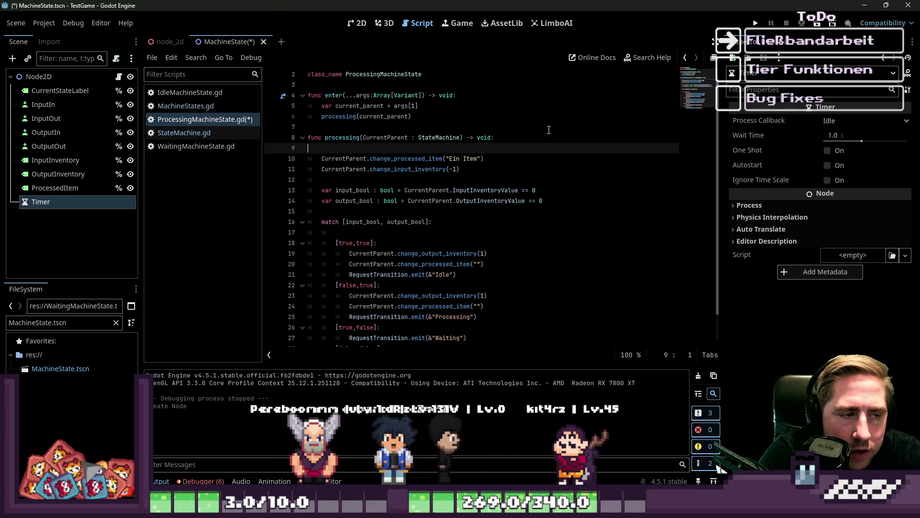
After the current_parent assignment in enter(), add current_parent.get_node("Timer").time_out.connect(
{"action": "left_click", "coordinate": [428, 106]}
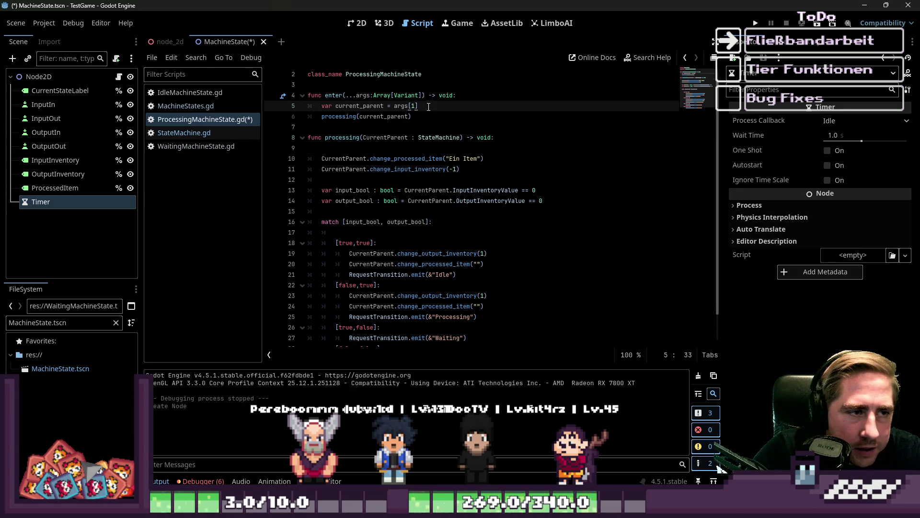
{"action": "key", "text": "Return"}
{"action": "key", "text": "Return"}
{"action": "type", "text": "current"}
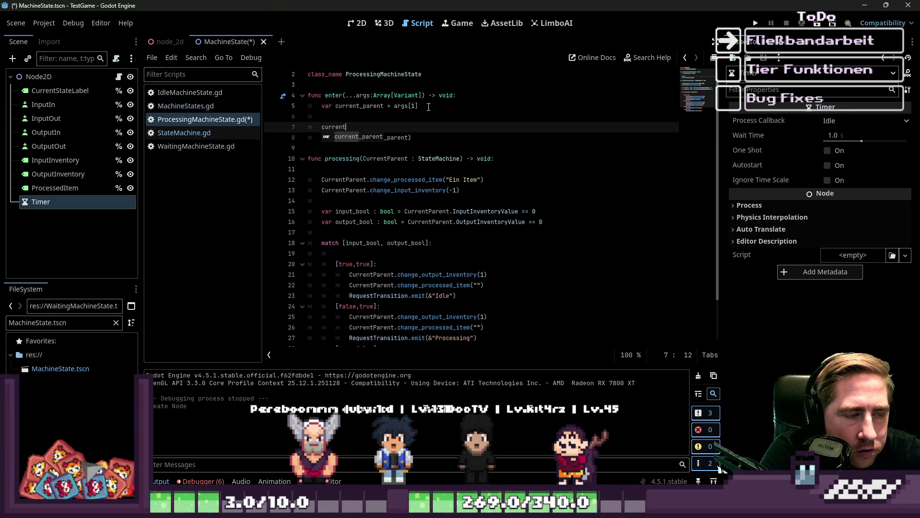
{"action": "key", "text": "Return"}
{"action": "type", "text": ".get_node("}
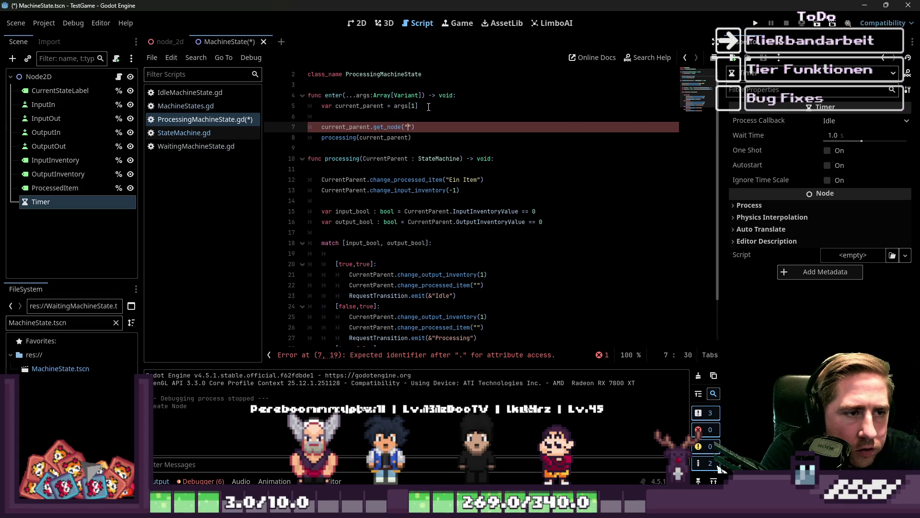
{"action": "type", "text": "Time"}
{"action": "type", "text": "r"}
{"action": "key", "text": "Up"}
{"action": "key", "text": "Up"}
{"action": "key", "text": "Down"}
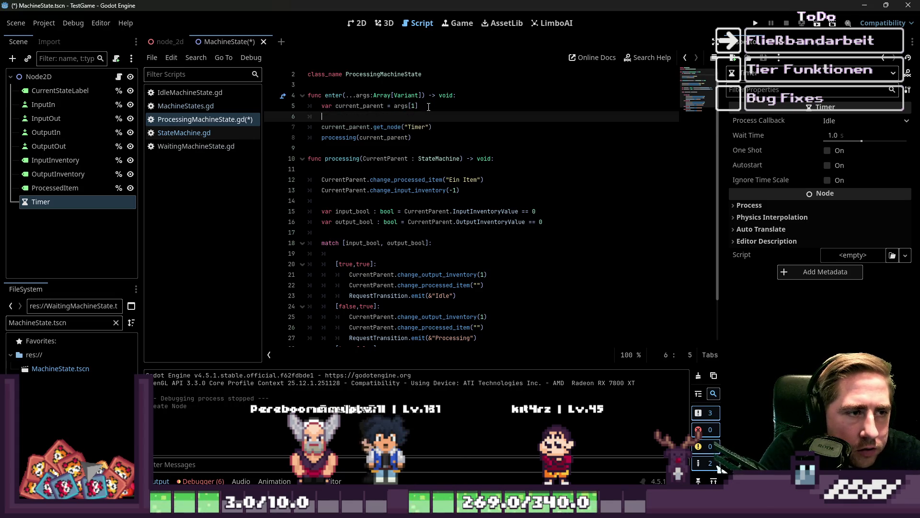
{"action": "type", "text": "current_"}
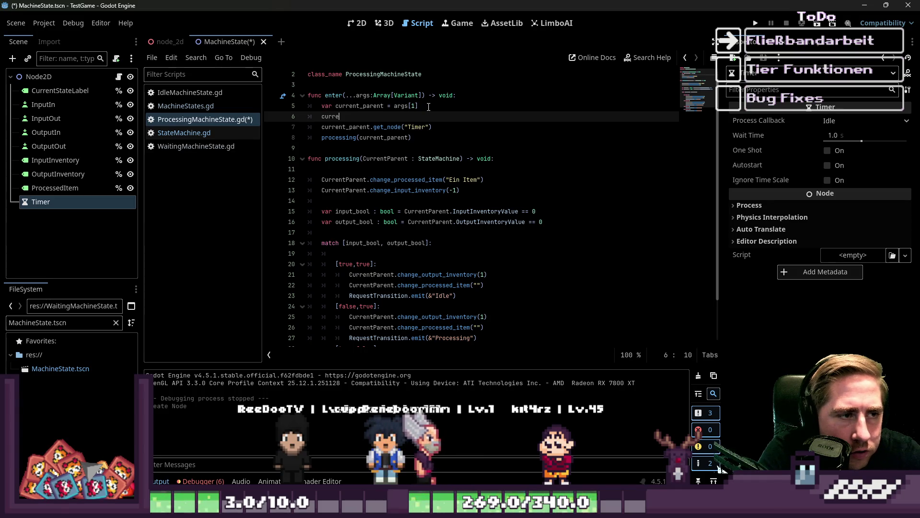
{"action": "key", "text": "Return"}
{"action": "type", "text": ".get_node(\"Timer\")"}
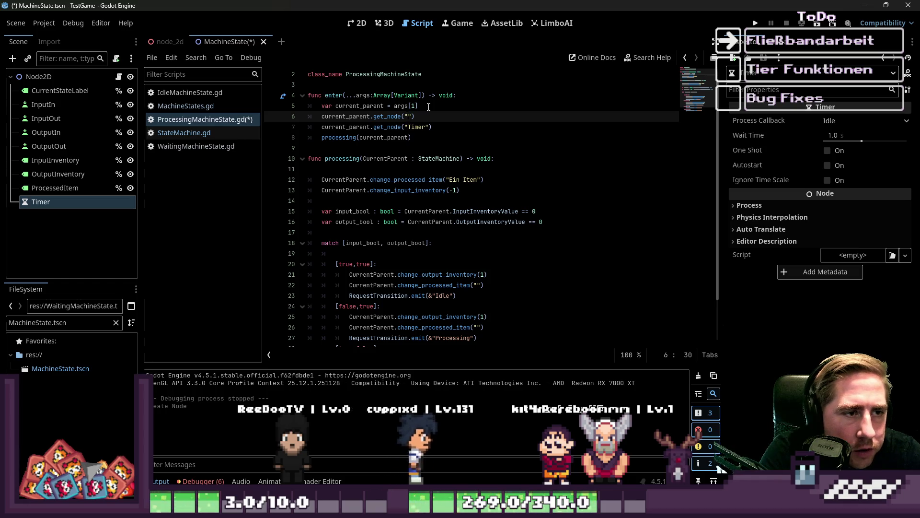
{"action": "type", "text": "."}
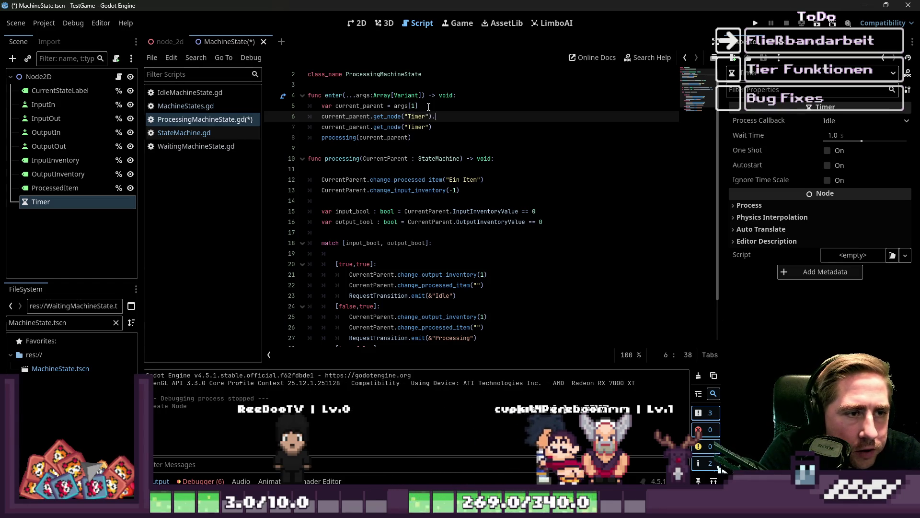
{"action": "type", "text": "time_out."}
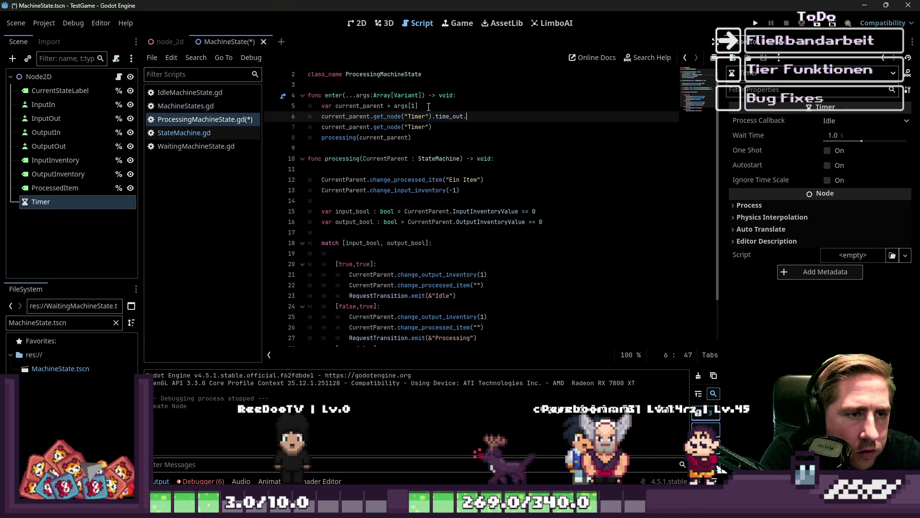
{"action": "type", "text": "connect("}
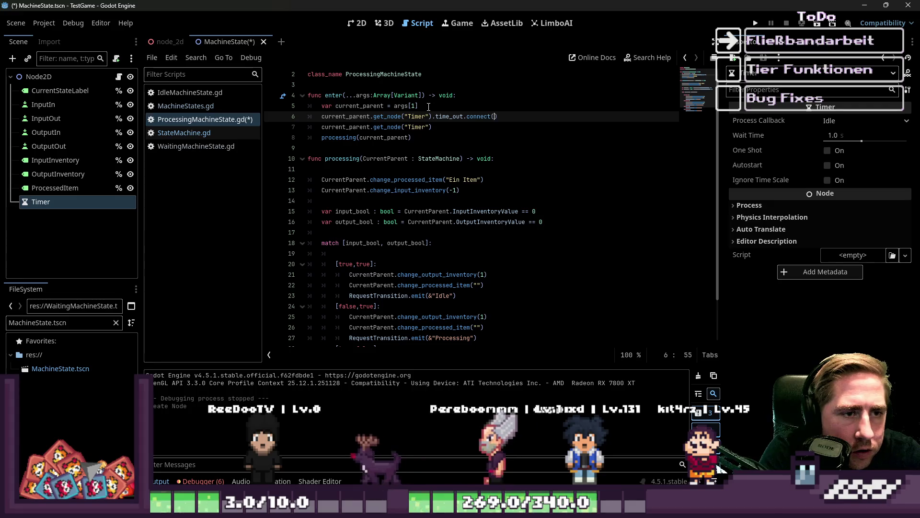
Pass processing as the callback for the Timer's time_out connection
{"action": "key", "text": "Down"}
{"action": "key", "text": "Down"}
{"action": "key", "text": "Down"}
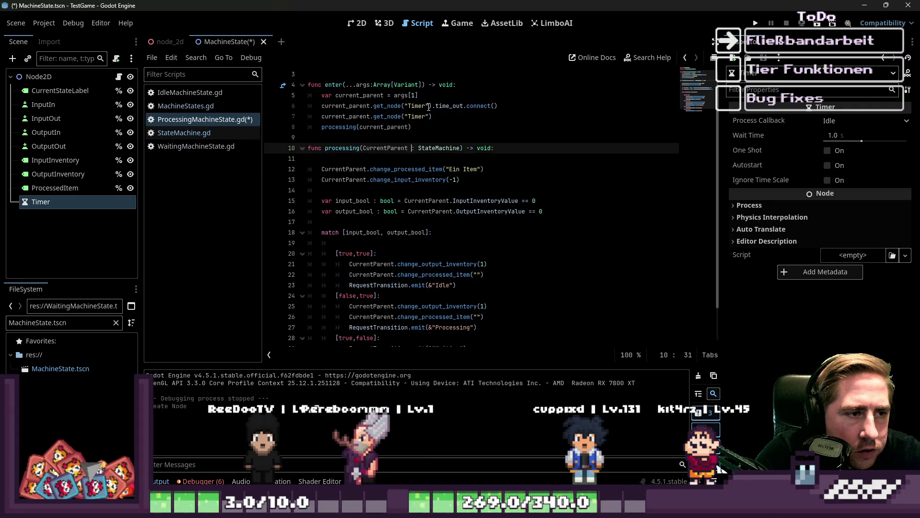
{"action": "key", "text": "ctrl+Left"}
{"action": "key", "text": "Up"}
{"action": "key", "text": "Up"}
{"action": "key", "text": "Up"}
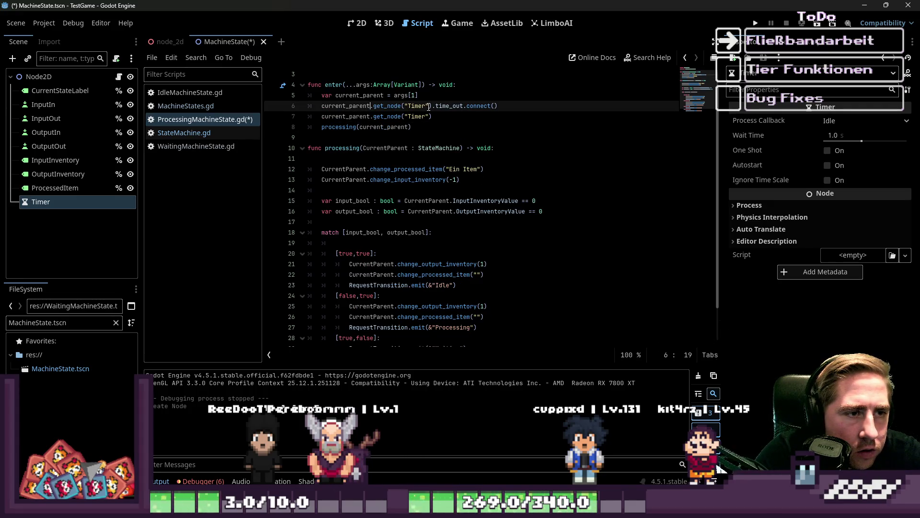
{"action": "type", "text": "processing"}
{"action": "key", "text": "Up"}
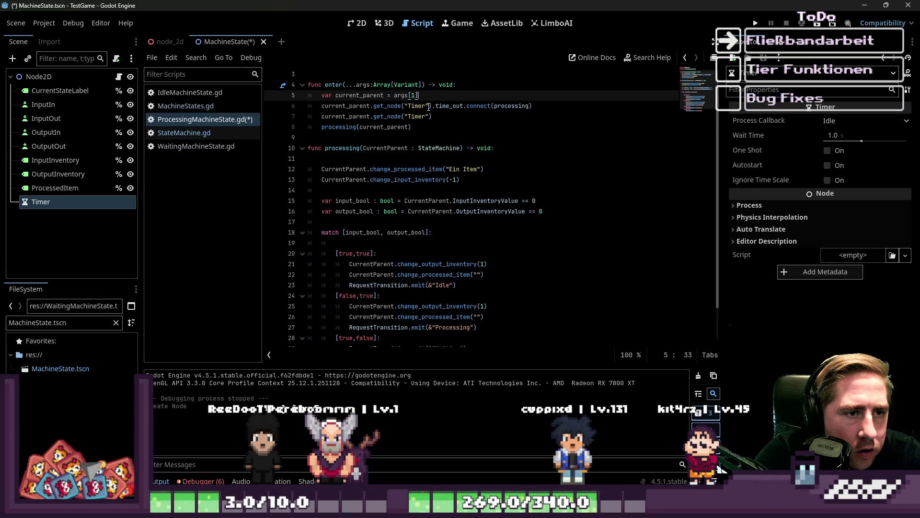
{"action": "key", "text": "Return"}
{"action": "key", "text": "Return"}
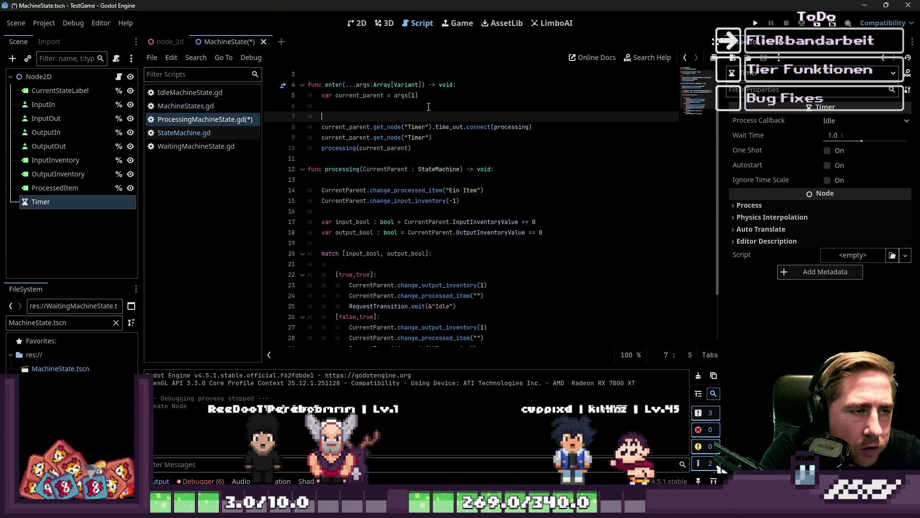
{"action": "key", "text": "BackSpace"}
{"action": "key", "text": "BackSpace"}
{"action": "key", "text": "BackSpace"}
Delete the direct processing(current_parent) call from enter()
{"action": "left_click", "coordinate": [428, 106]}
{"action": "key", "text": "Down"}
{"action": "key", "text": "Down"}
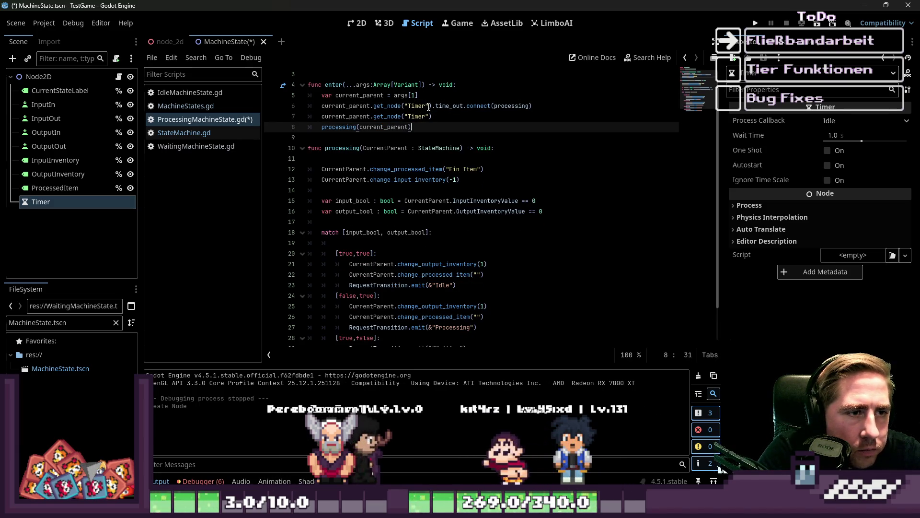
{"action": "key", "text": "ctrl+shift+k"}
{"action": "key", "text": "Up"}
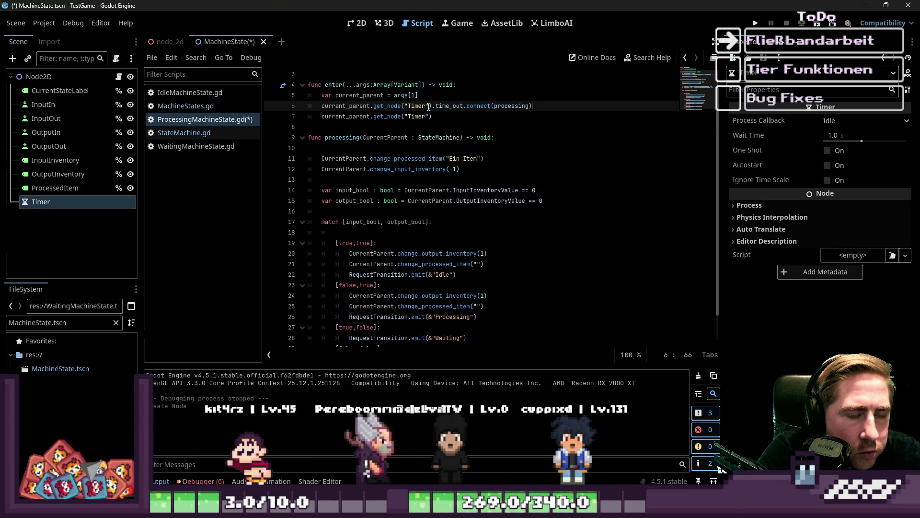
Add a Timer start(1) call and save the script
{"action": "key", "text": "Down"}
{"action": "type", "text": ".sta"}
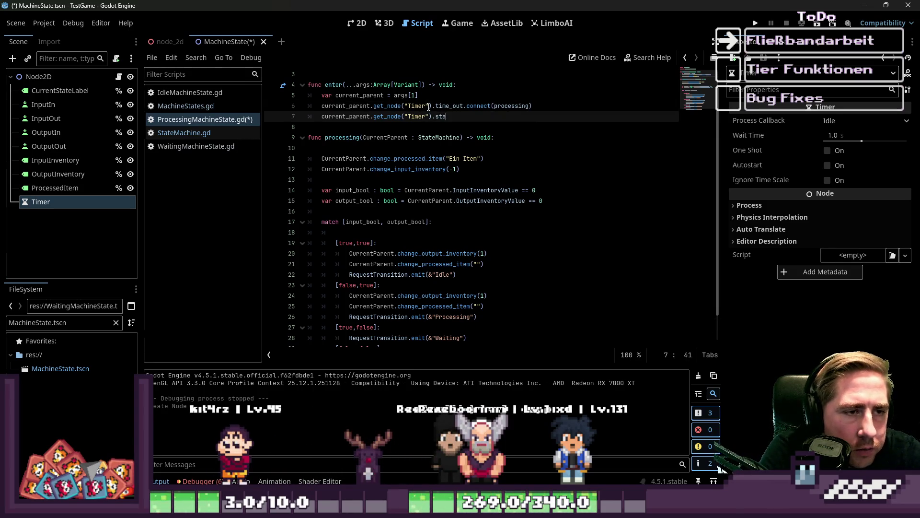
{"action": "type", "text": "rt(1"}
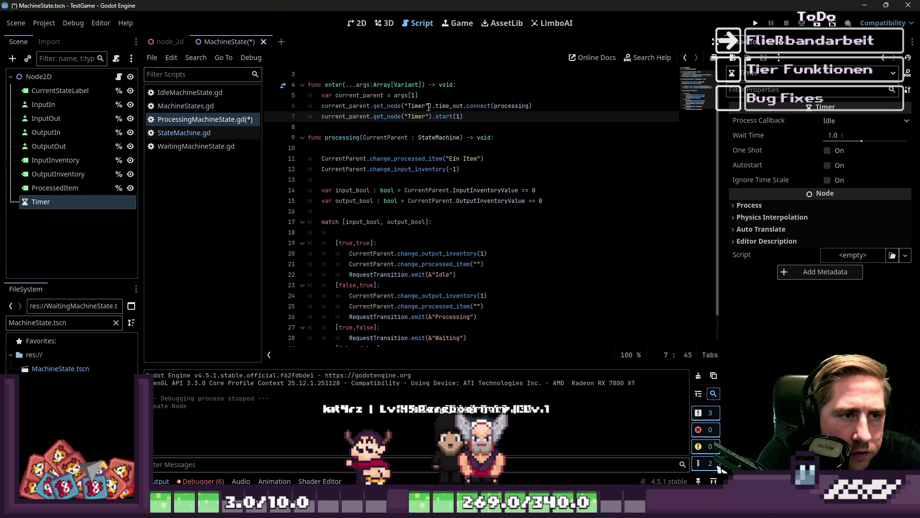
{"action": "left_click", "coordinate": [450, 97]}
{"action": "key", "text": "ctrl+s"}
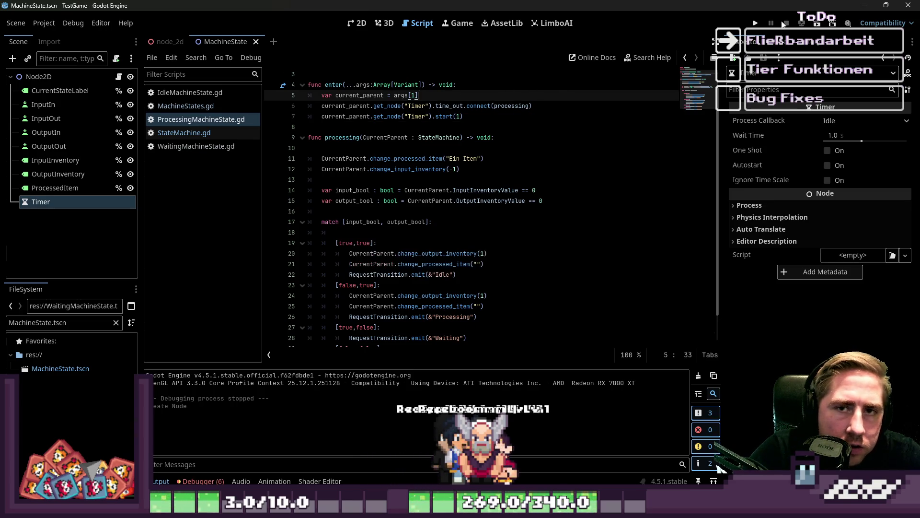
Run the game, then fix the crash by renaming time_out to timeout on line 6
{"action": "left_click", "coordinate": [756, 24]}
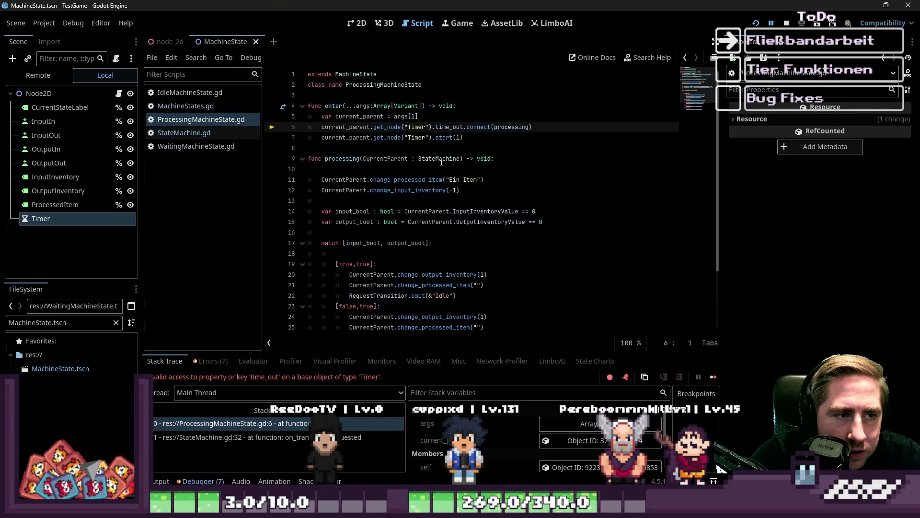
{"action": "left_click", "coordinate": [441, 162]}
{"action": "left_click", "coordinate": [406, 146]}
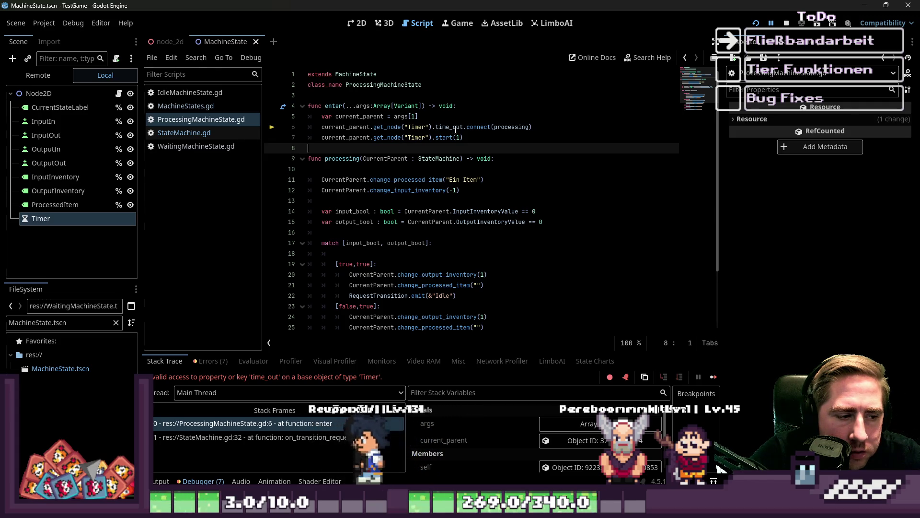
{"action": "left_click", "coordinate": [454, 127]}
{"action": "key", "text": "BackSpace"}
{"action": "left_click", "coordinate": [475, 138]}
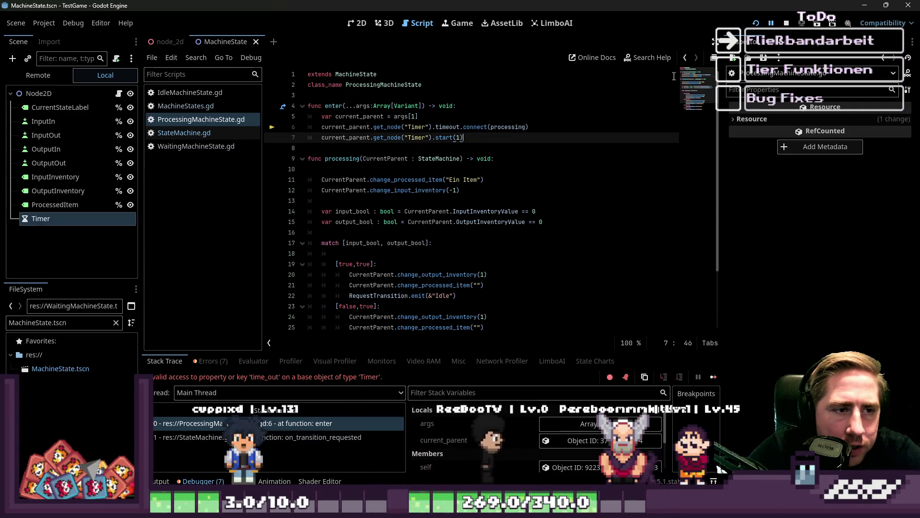
Relaunch the game, put an item into the input to reach Processing, then stop it
{"action": "left_click", "coordinate": [755, 23]}
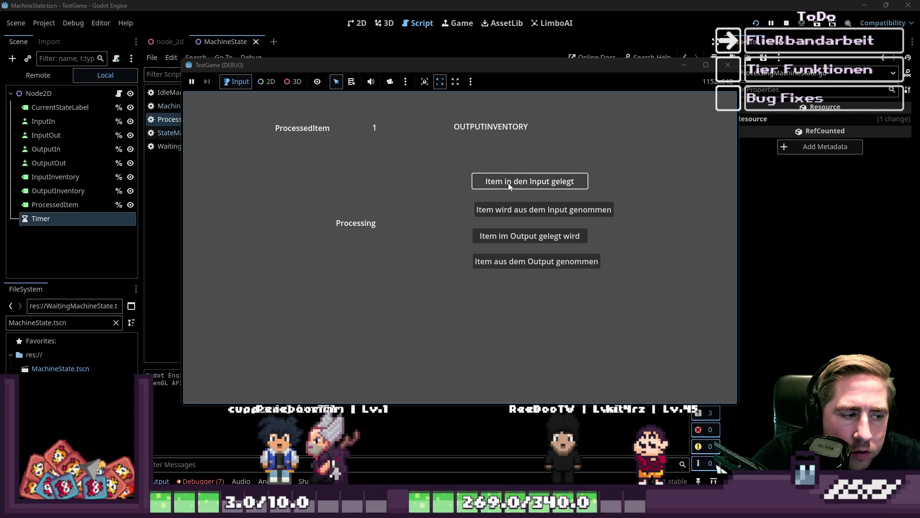
{"action": "left_click", "coordinate": [529, 184]}
{"action": "left_click", "coordinate": [728, 65]}
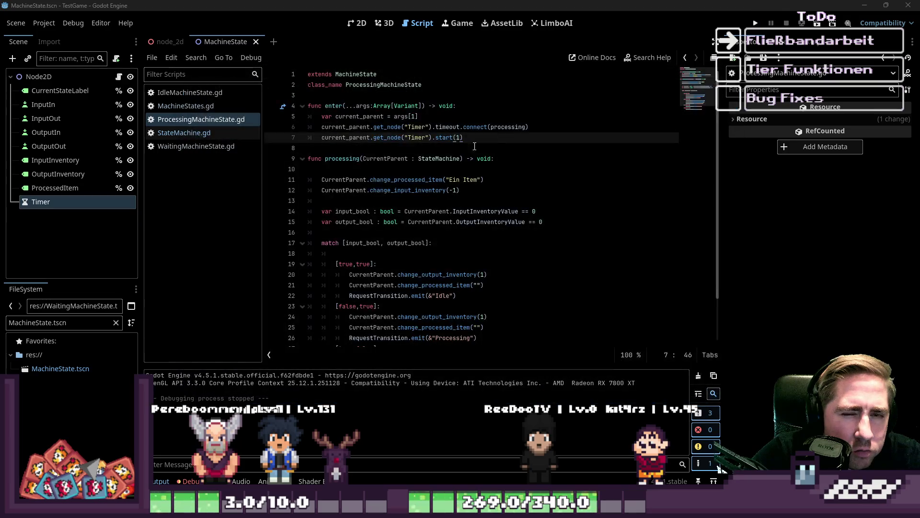
{"action": "left_click", "coordinate": [422, 158]}
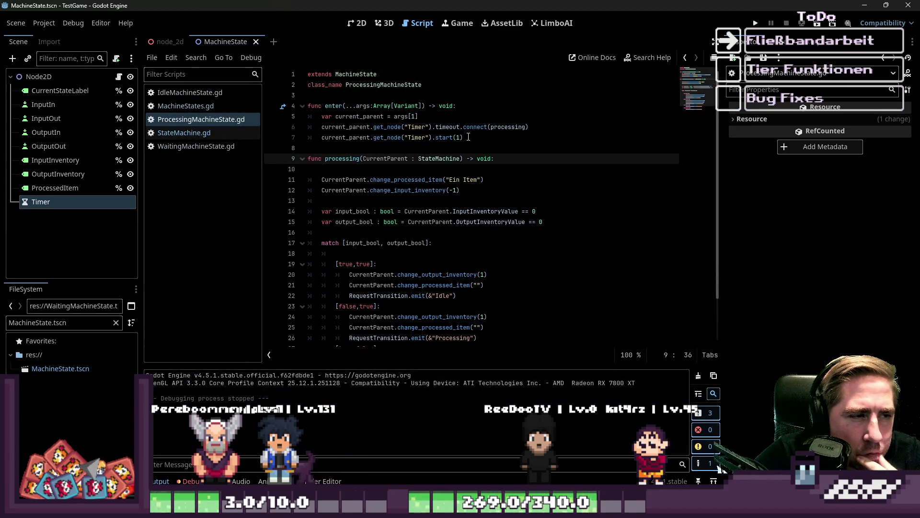
Change the line 6 connection to connect(processing.bind(current_parent))
{"action": "left_click", "coordinate": [364, 148]}
{"action": "left_click", "coordinate": [197, 129]}
{"action": "left_click", "coordinate": [201, 119]}
{"action": "left_click", "coordinate": [498, 137]}
{"action": "left_click", "coordinate": [498, 127]}
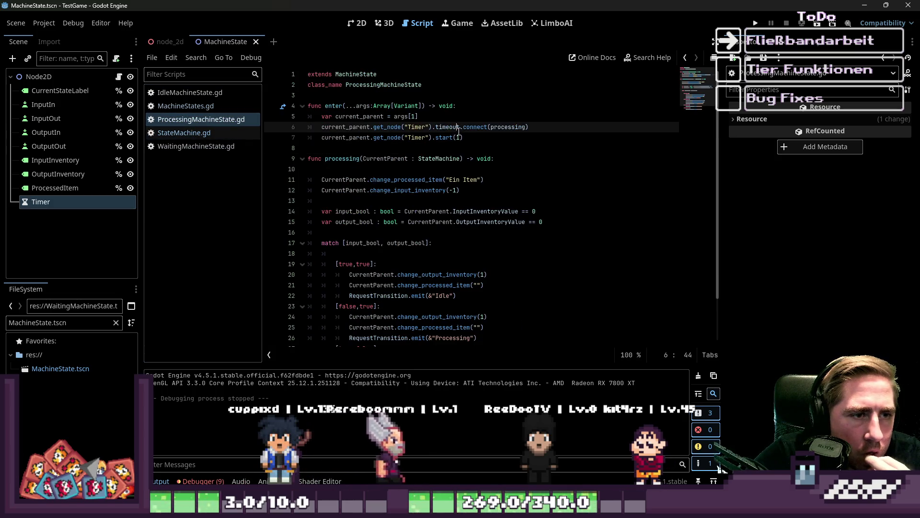
{"action": "left_click", "coordinate": [542, 129]}
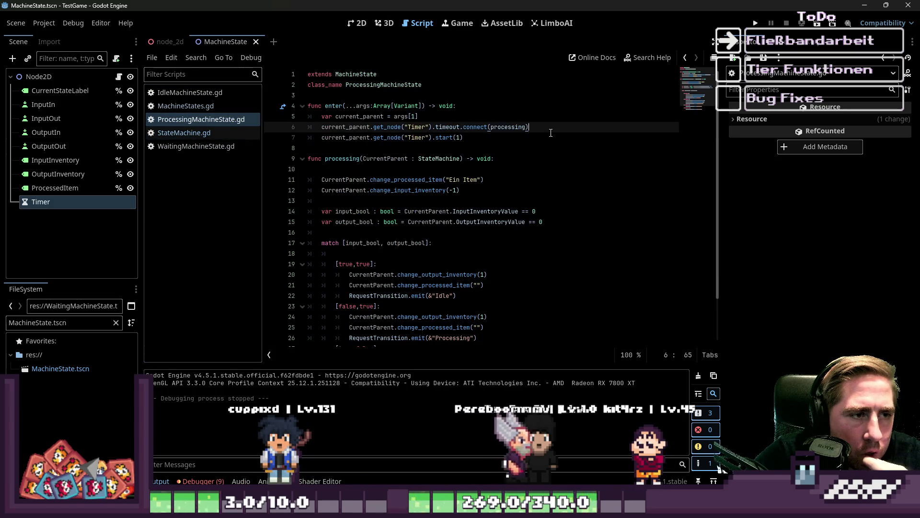
{"action": "key", "text": "Left"}
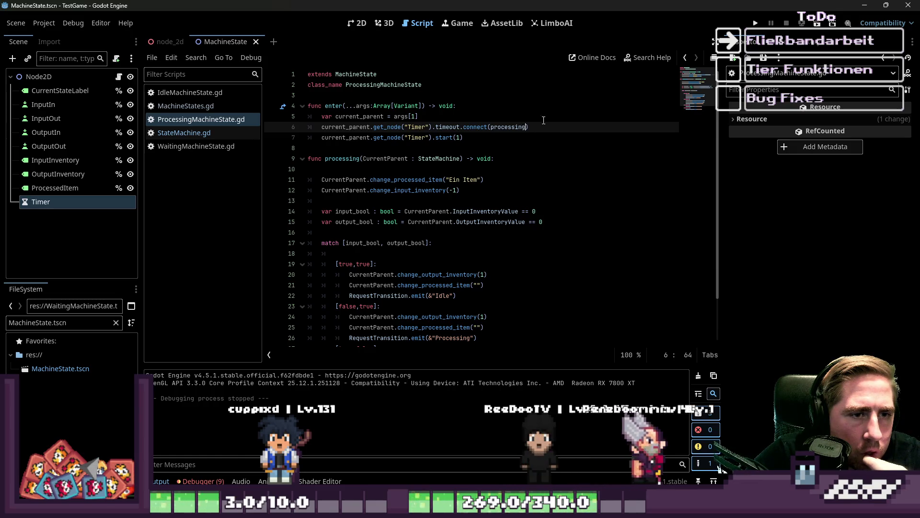
{"action": "type", "text": ".bi"}
{"action": "key", "text": "BackSpace"}
{"action": "type", "text": "d(current"}
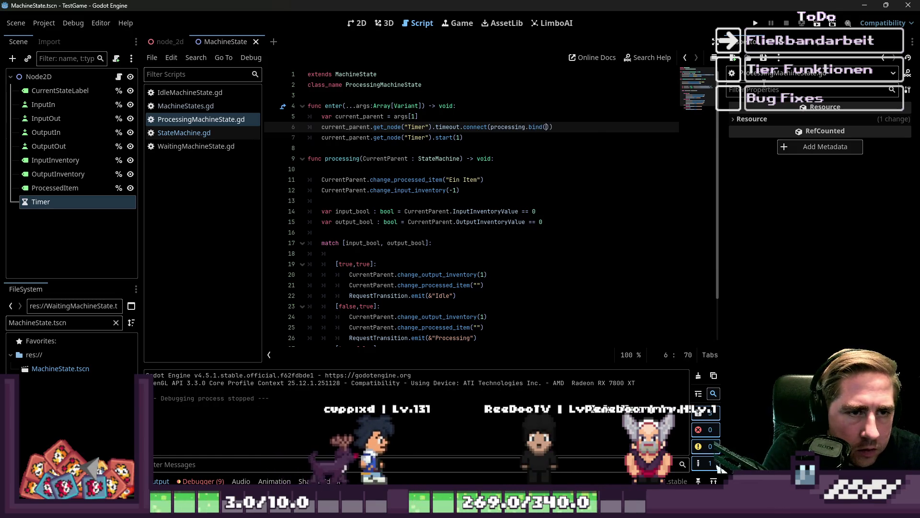
{"action": "type", "text": "_poa"}
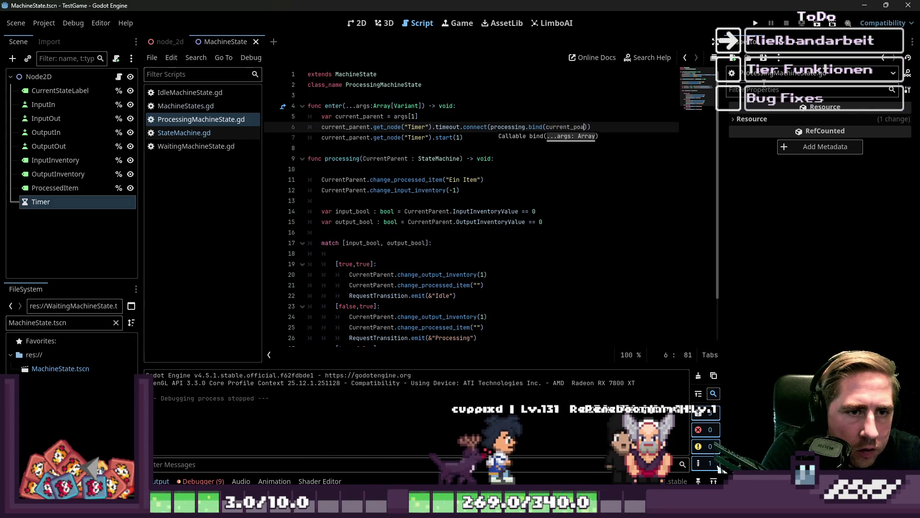
{"action": "key", "text": "BackSpace"}
{"action": "key", "text": "BackSpace"}
{"action": "type", "text": "arent"}
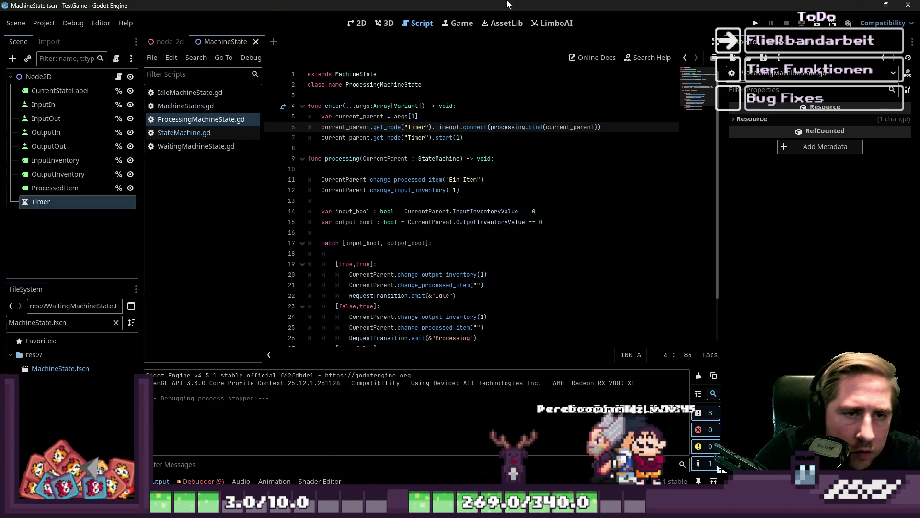
Run the game, add two items to the input until it reaches Waiting, then close it
{"action": "key", "text": "F5"}
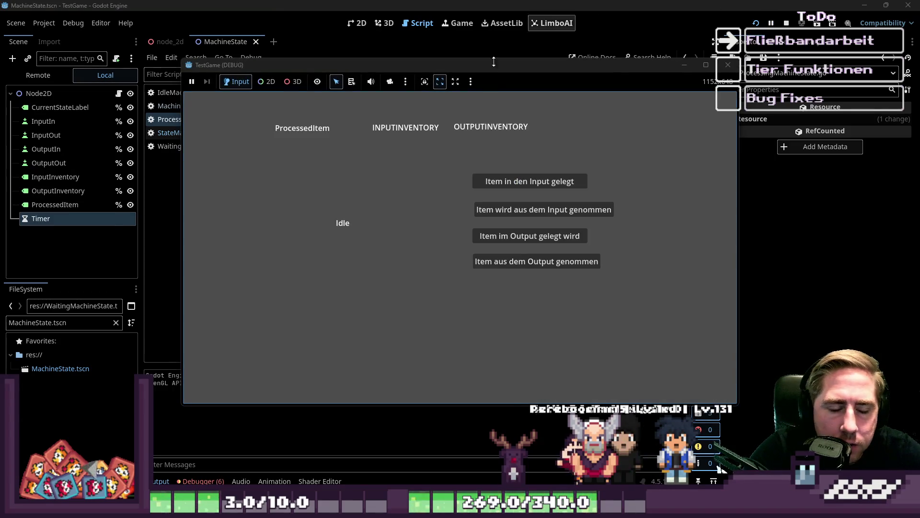
{"action": "left_click", "coordinate": [566, 181]}
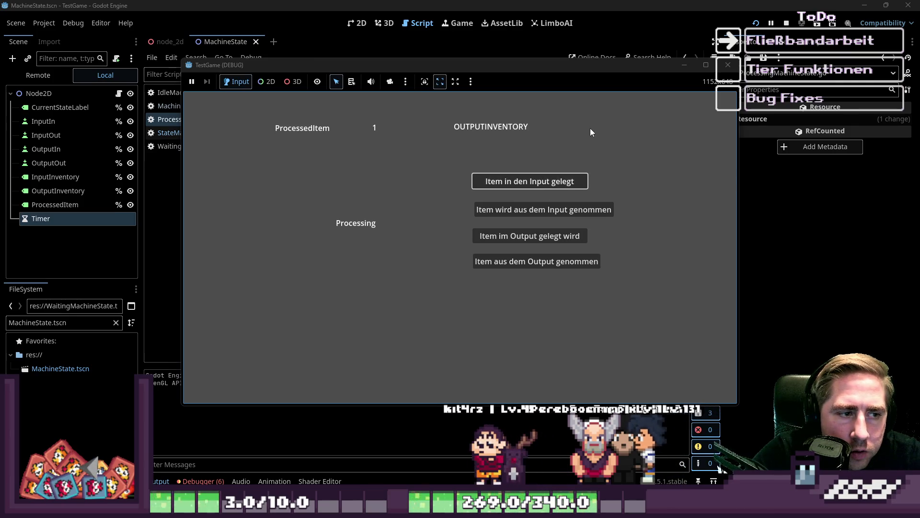
{"action": "left_click", "coordinate": [508, 177]}
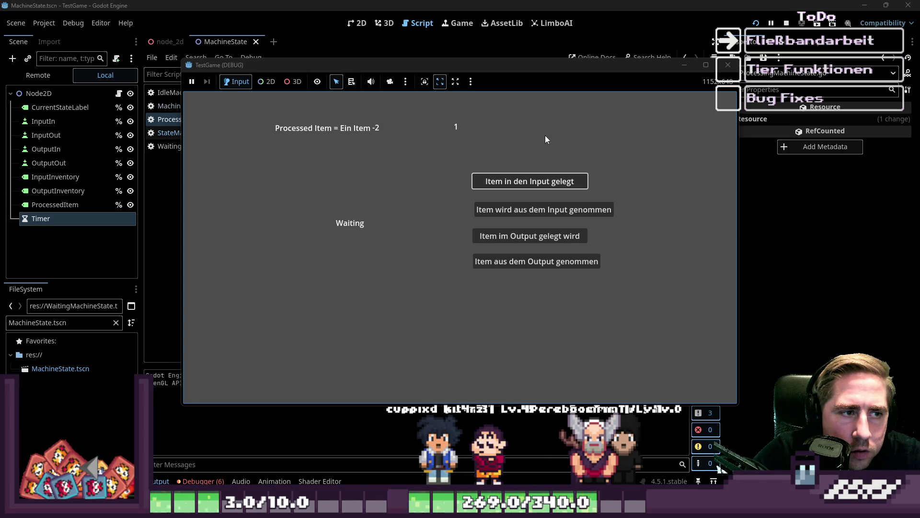
{"action": "left_click", "coordinate": [728, 61]}
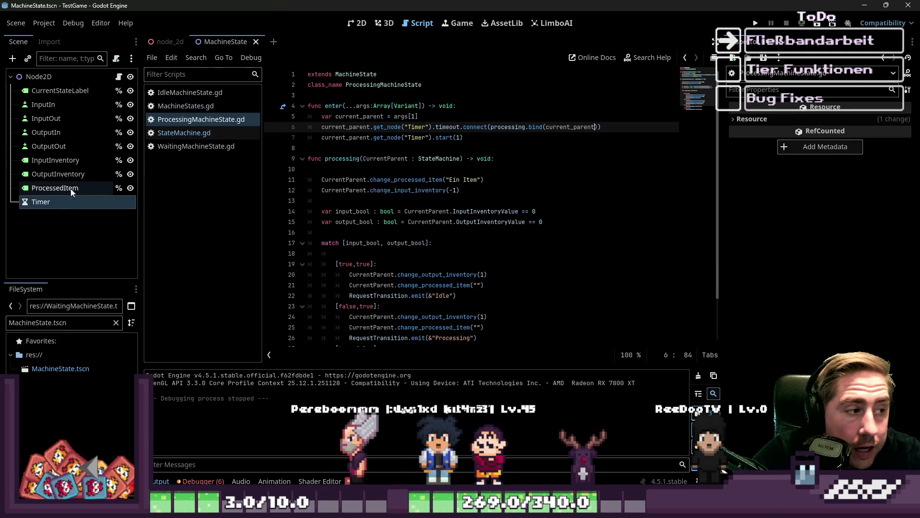
Make the Timer node fire only once and run the game again
{"action": "left_click", "coordinate": [56, 204]}
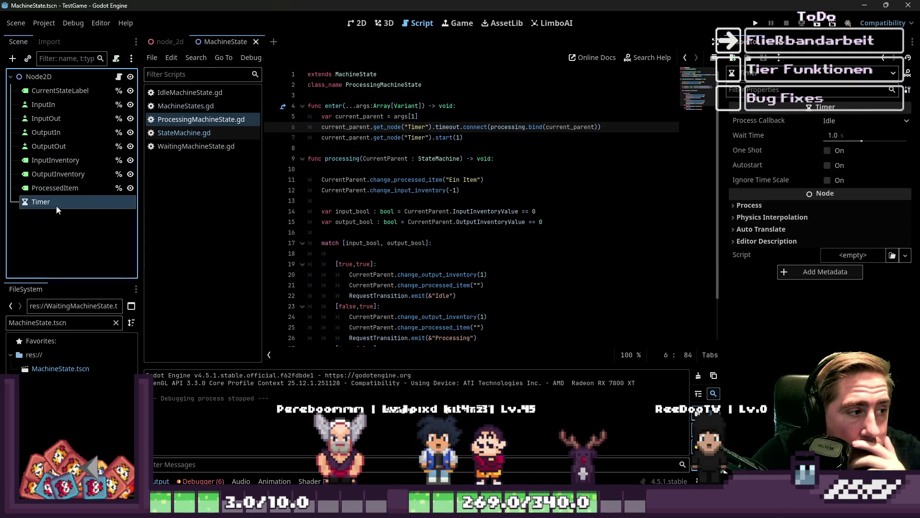
{"action": "left_click", "coordinate": [828, 151]}
{"action": "left_click", "coordinate": [754, 22]}
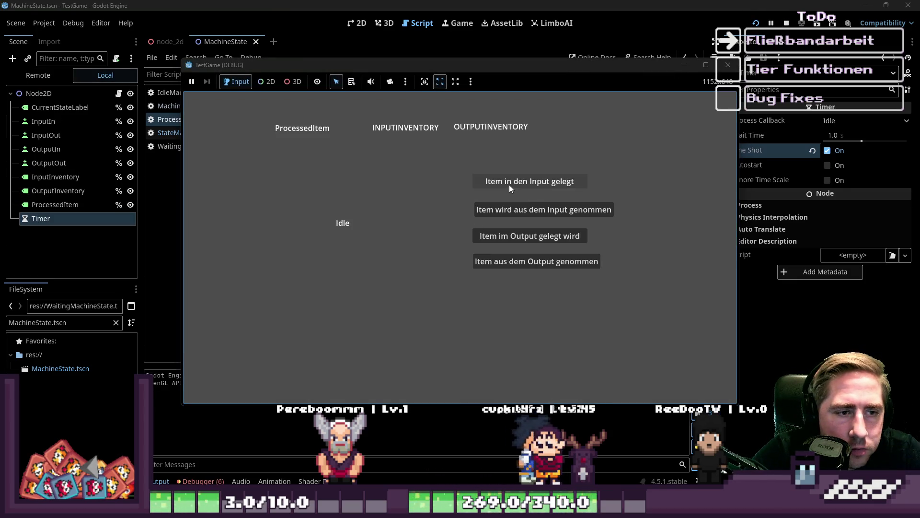
Put seven items into the input, take one from the output, then stop the game
{"action": "left_click", "coordinate": [510, 186]}
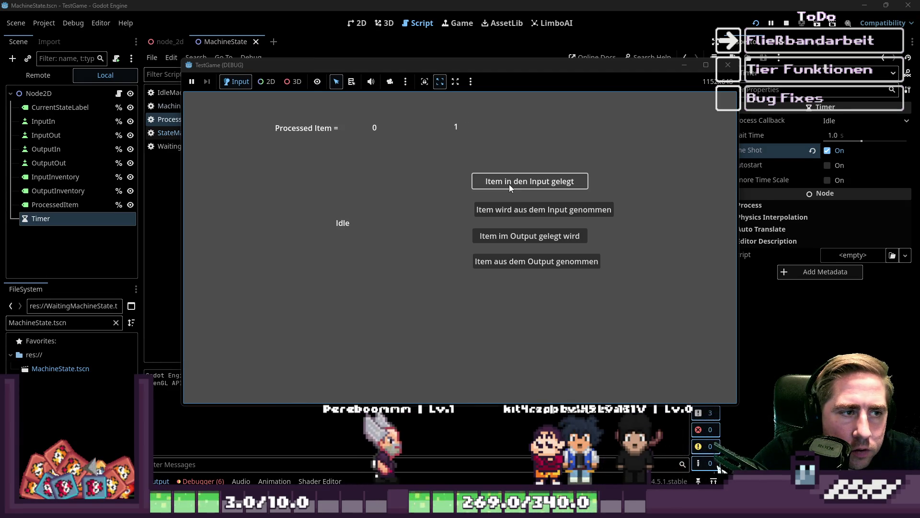
{"action": "left_click", "coordinate": [509, 184]}
{"action": "left_click", "coordinate": [509, 184]}
{"action": "left_click", "coordinate": [509, 184]}
{"action": "left_click", "coordinate": [509, 184]}
{"action": "left_click", "coordinate": [509, 184]}
{"action": "left_click", "coordinate": [509, 184]}
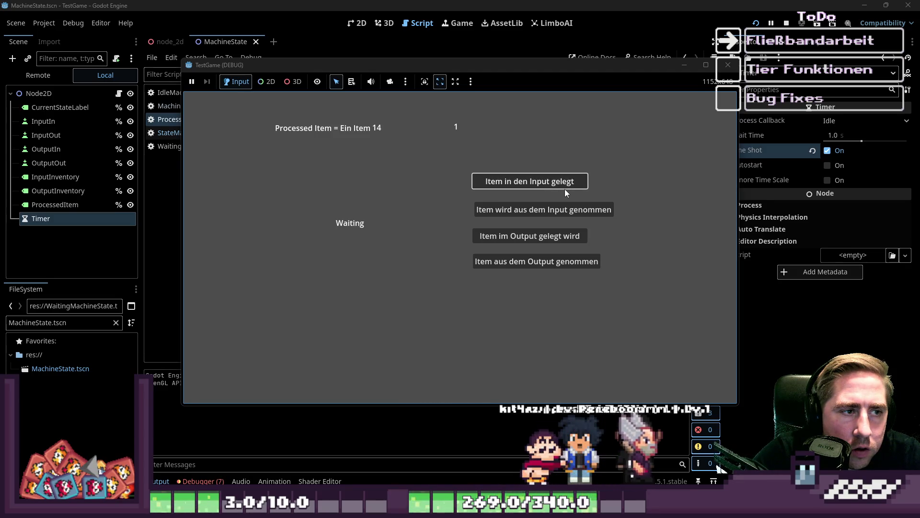
{"action": "left_click", "coordinate": [531, 262]}
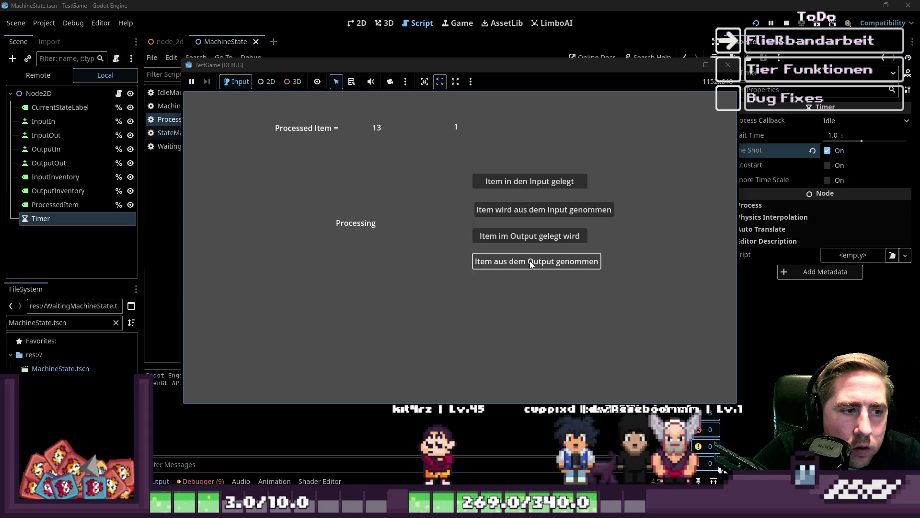
{"action": "left_click", "coordinate": [728, 65]}
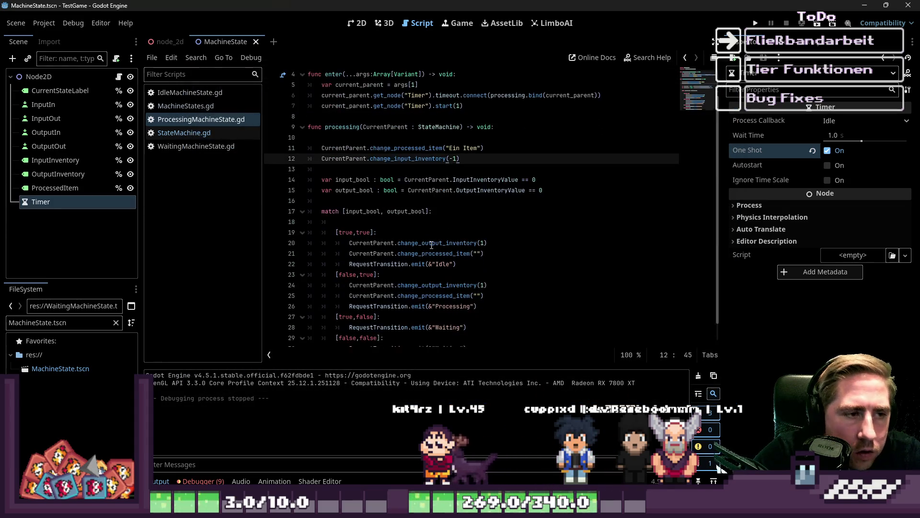
Add a new leave function at the end of ProcessingMachineState.gd
{"action": "scroll", "coordinate": [431, 245], "scroll_direction": "up", "scroll_amount": 2}
{"action": "scroll", "coordinate": [469, 168], "scroll_direction": "down", "scroll_amount": 1}
{"action": "scroll", "coordinate": [474, 143], "scroll_direction": "up", "scroll_amount": 1}
{"action": "left_click", "coordinate": [474, 141]}
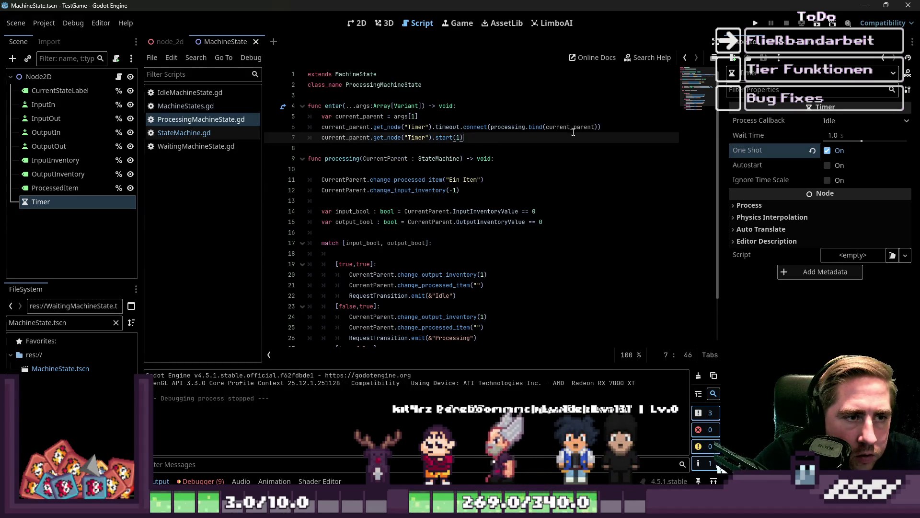
{"action": "scroll", "coordinate": [562, 140], "scroll_direction": "down", "scroll_amount": 2}
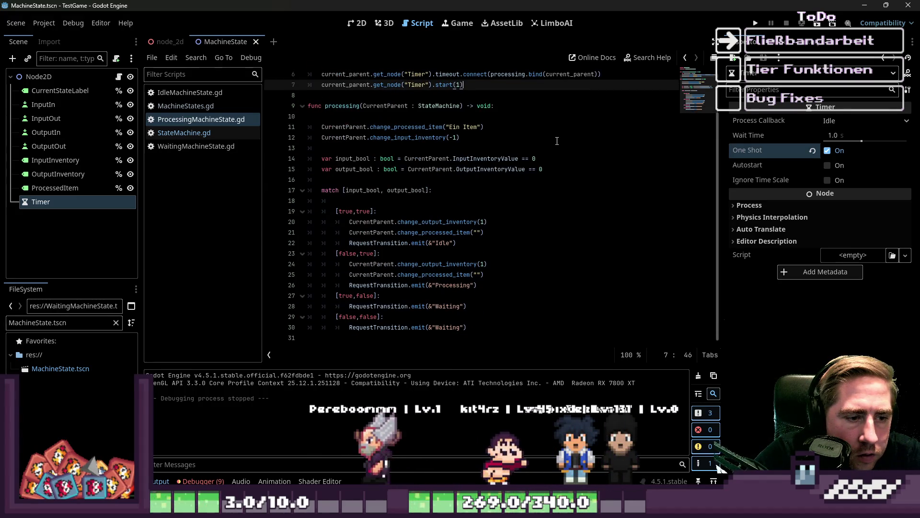
{"action": "scroll", "coordinate": [511, 144], "scroll_direction": "up", "scroll_amount": 2}
{"action": "left_click", "coordinate": [511, 145]}
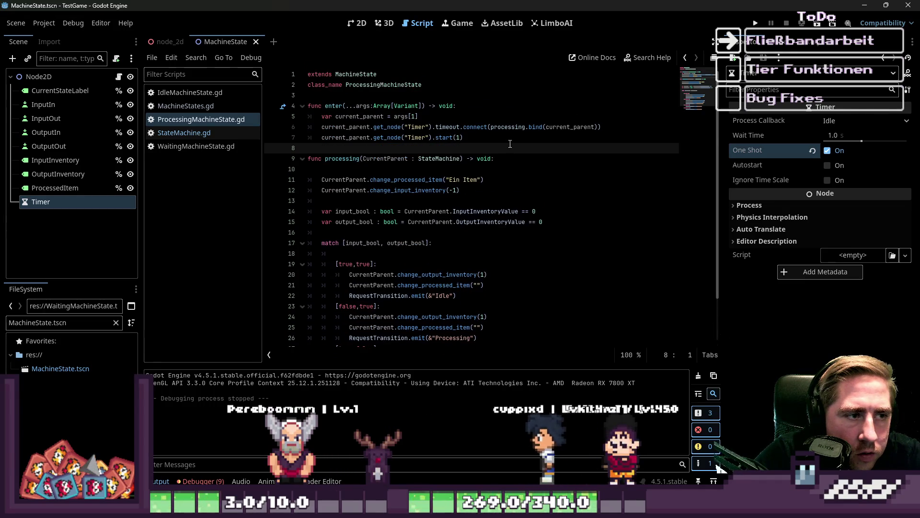
{"action": "scroll", "coordinate": [479, 216], "scroll_direction": "down", "scroll_amount": 2}
{"action": "left_click", "coordinate": [440, 344]}
{"action": "key", "text": "Return"}
{"action": "type", "text": "func le"}
{"action": "key", "text": "Return"}
{"action": "key", "text": "Return"}
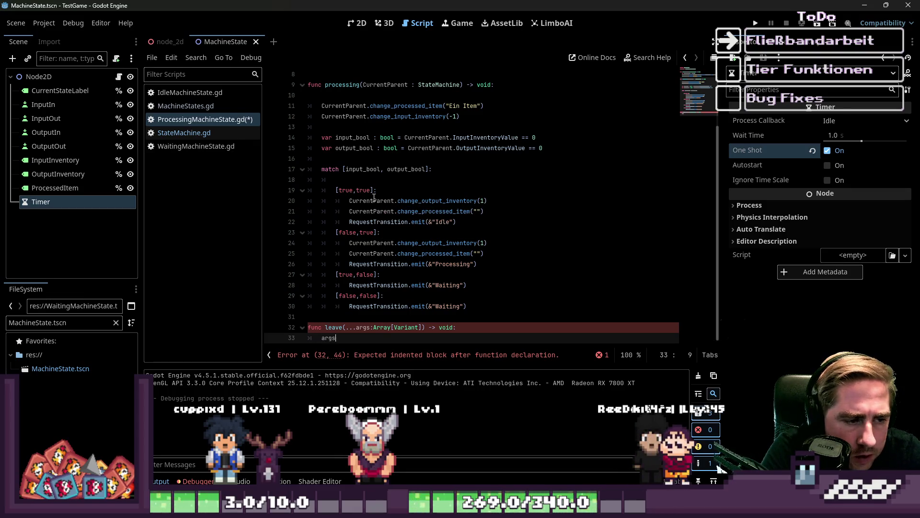
Fill leave() with args[0]. plus the copied Timer timeout call, changed to disconnect
{"action": "type", "text": "args["}
{"action": "key", "text": "BackSpace"}
{"action": "type", "text": "0]."}
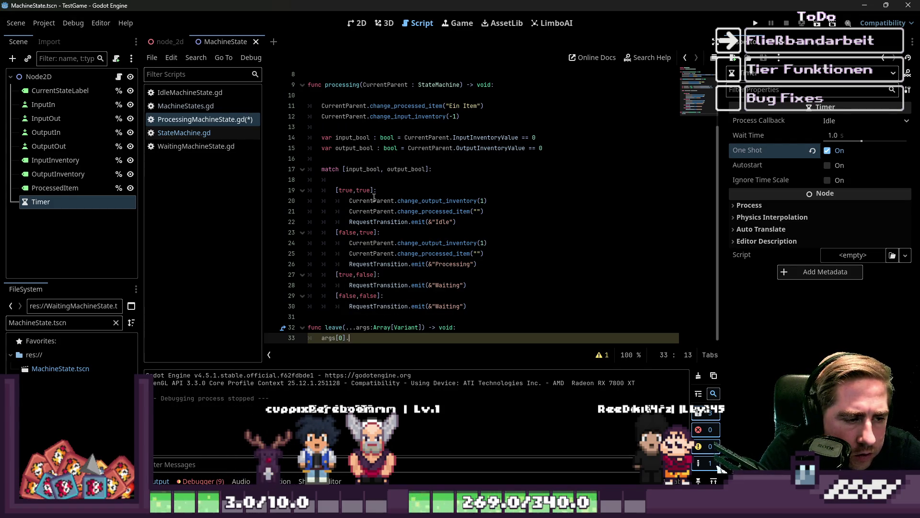
{"action": "scroll", "coordinate": [374, 197], "scroll_direction": "up", "scroll_amount": 3}
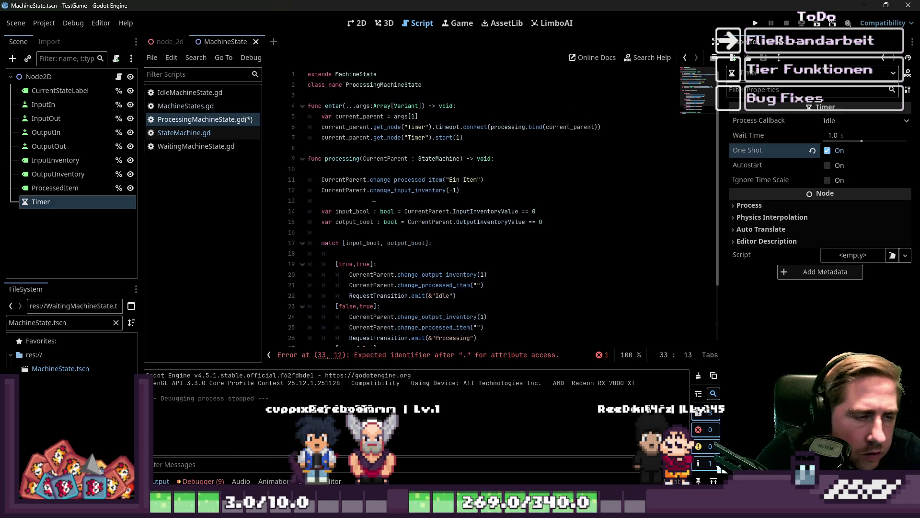
{"action": "left_click_drag", "start_coordinate": [372, 126], "coordinate": [602, 127]}
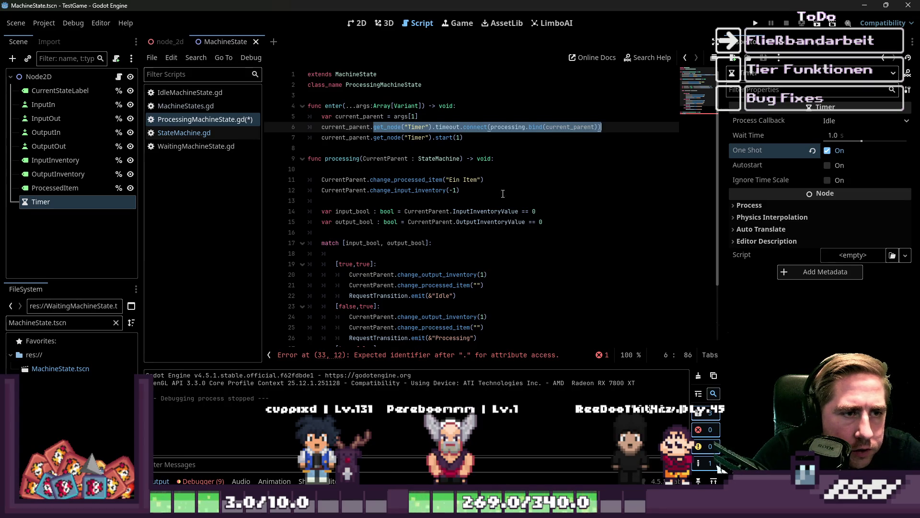
{"action": "left_click", "coordinate": [407, 355]}
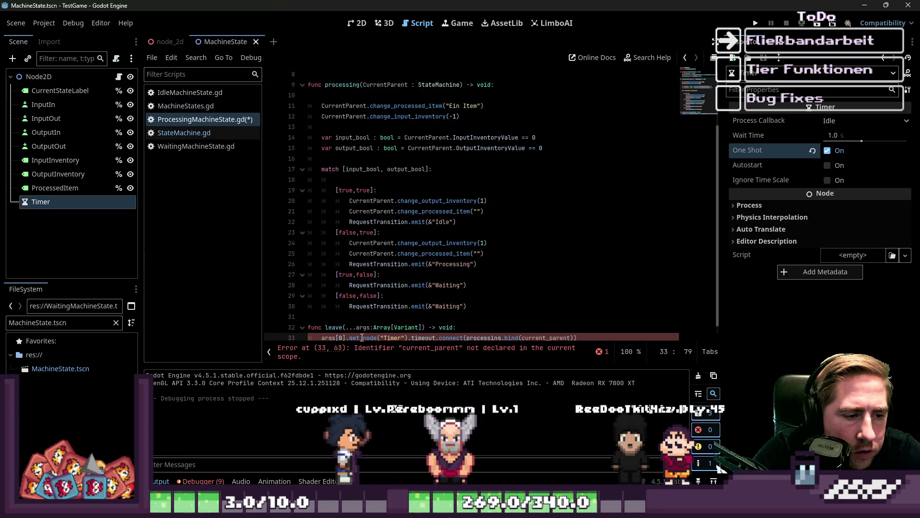
{"action": "type", "text": "dis"}
Remove .bind(current_parent) from the disconnect call, save the script, and run the game
{"action": "left_click", "coordinate": [453, 308]}
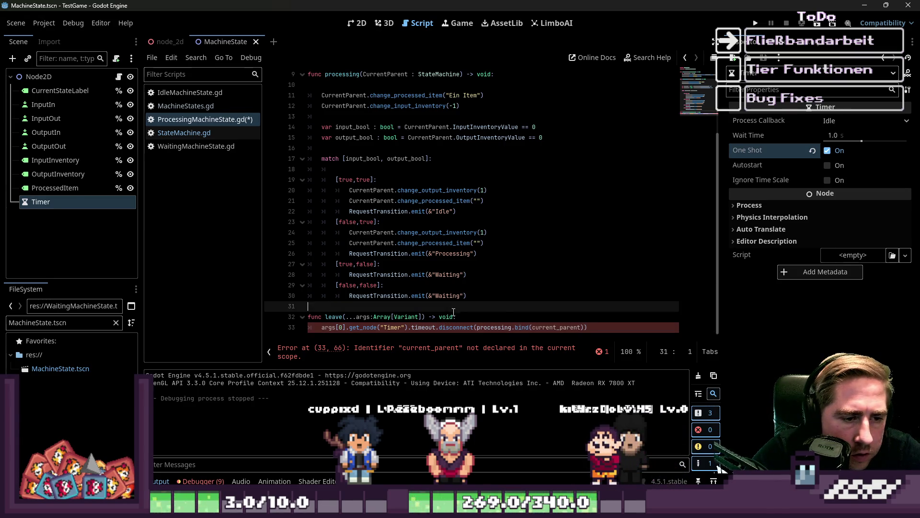
{"action": "left_click", "coordinate": [459, 327]}
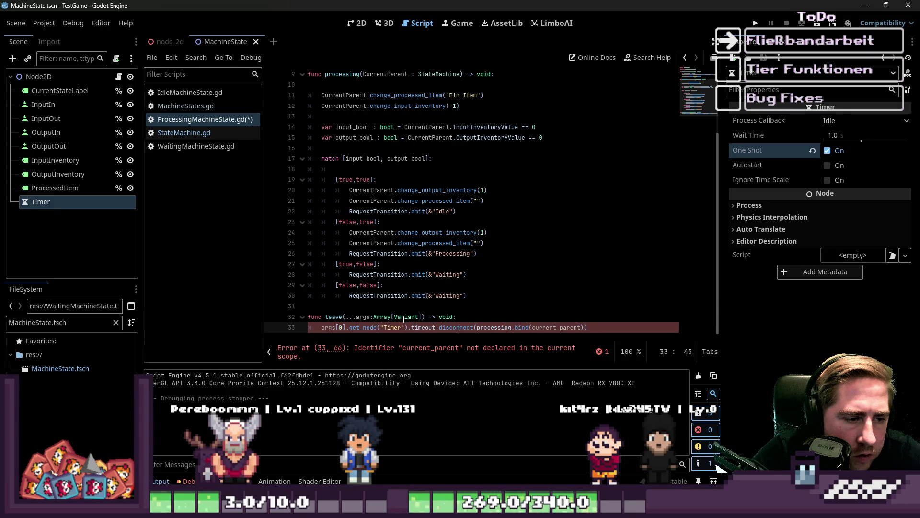
{"action": "left_click", "coordinate": [406, 317]}
{"action": "left_click", "coordinate": [549, 327]}
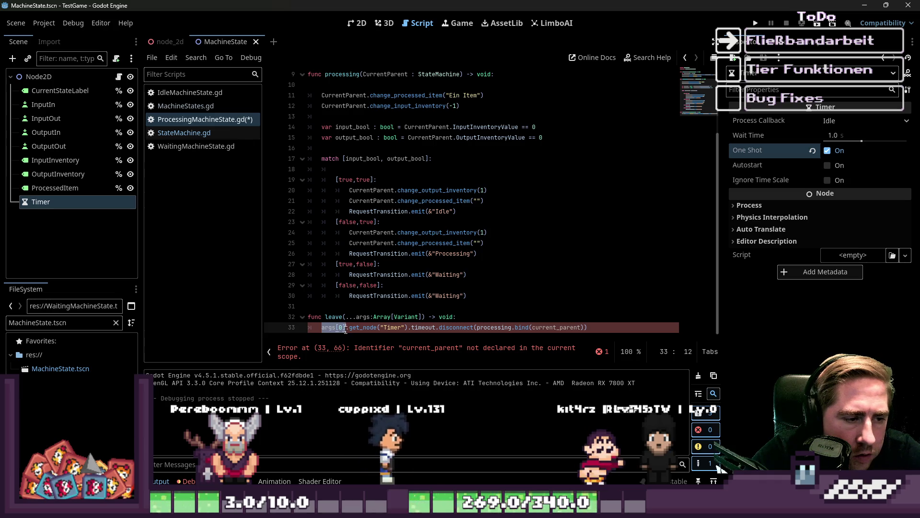
{"action": "double_click", "coordinate": [568, 327]}
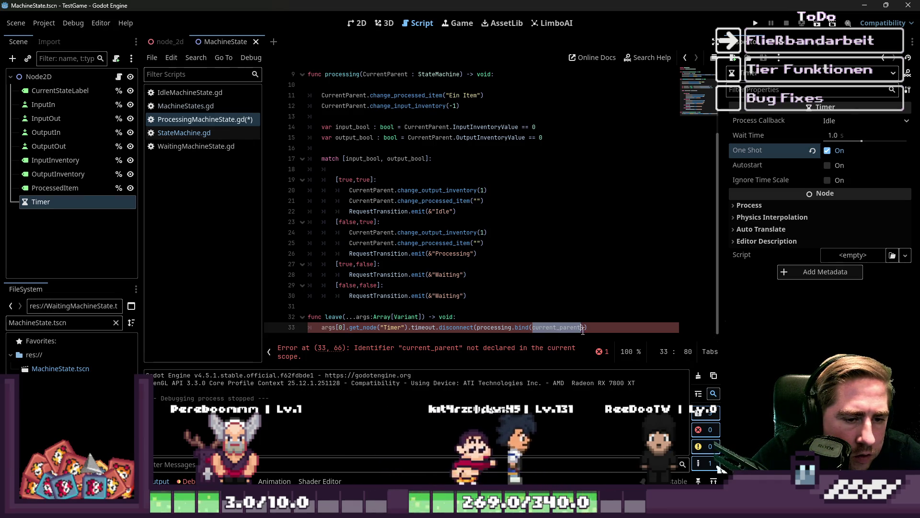
{"action": "left_click", "coordinate": [582, 328]}
{"action": "key", "text": "BackSpace"}
{"action": "key", "text": "Up"}
{"action": "key", "text": "ctrl+s"}
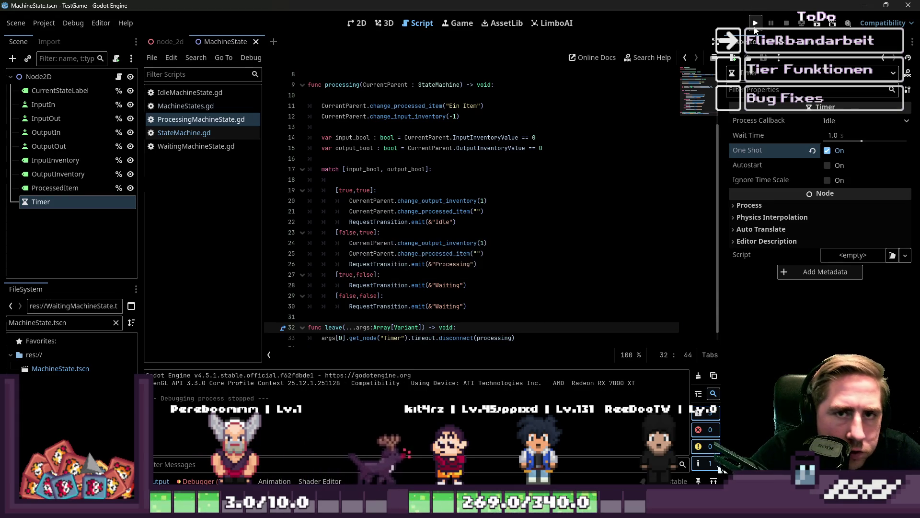
{"action": "left_click", "coordinate": [755, 25]}
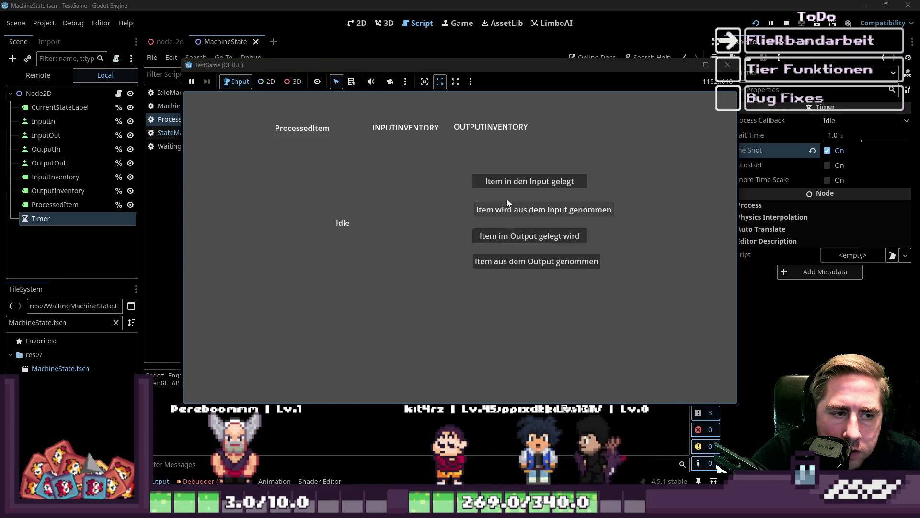
Twice feed an item into the input and take items from the output repeatedly, then stop the game
{"action": "left_click", "coordinate": [515, 183]}
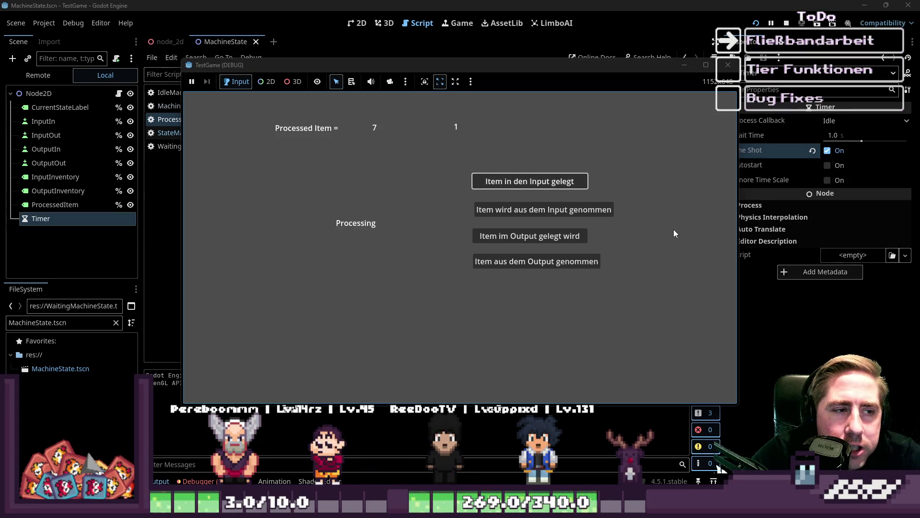
{"action": "left_click", "coordinate": [531, 267]}
{"action": "left_click", "coordinate": [530, 266]}
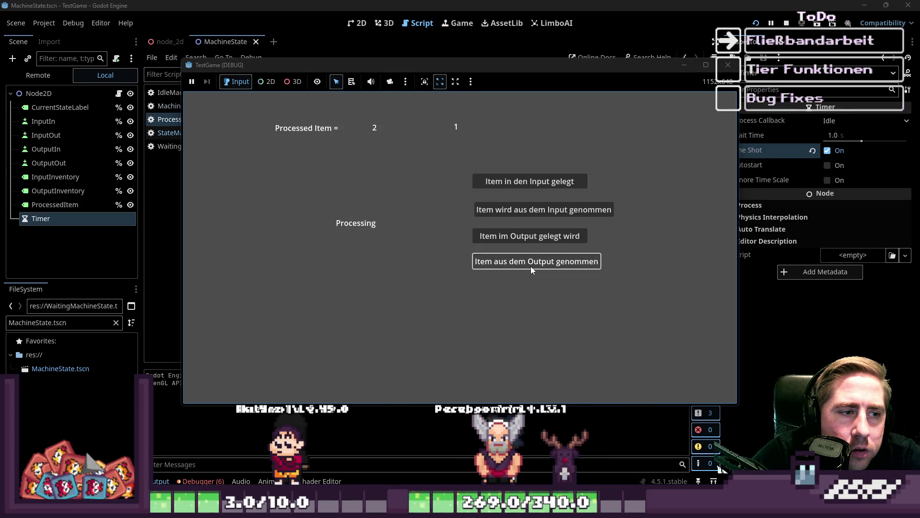
{"action": "left_click", "coordinate": [530, 266]}
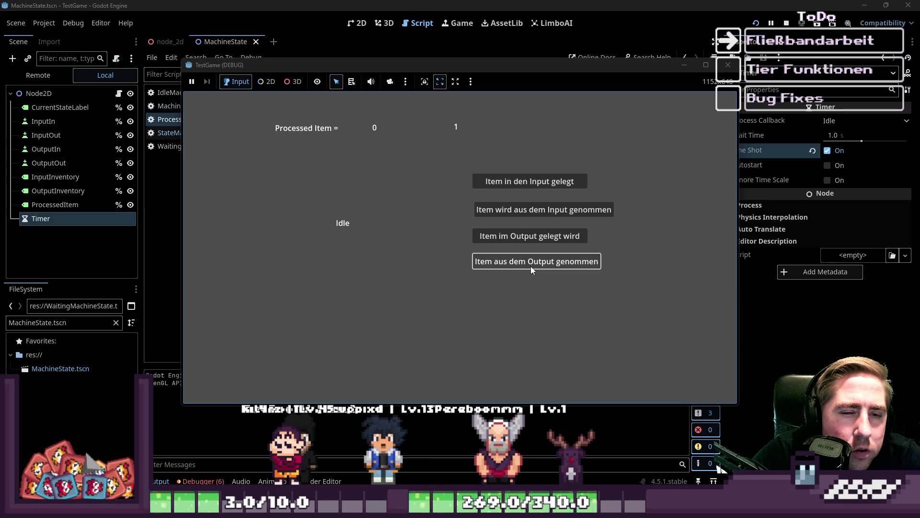
{"action": "left_click", "coordinate": [530, 185]}
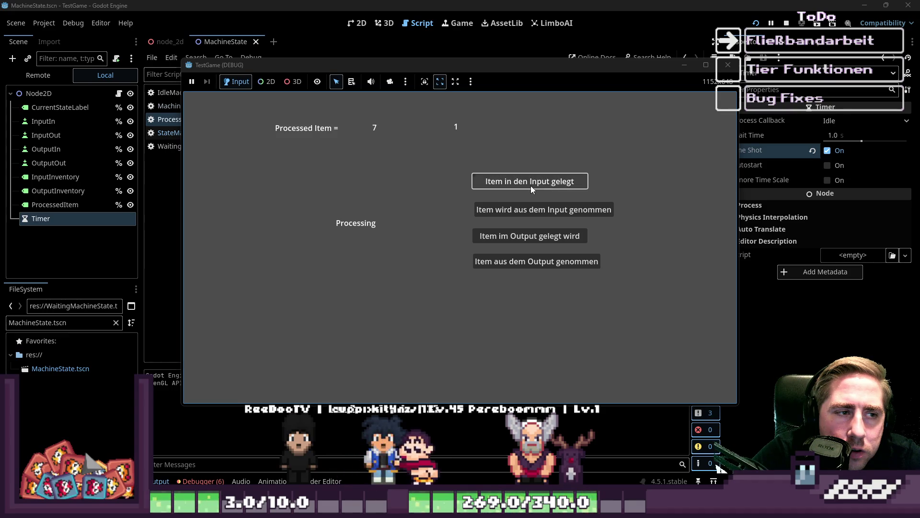
{"action": "left_click", "coordinate": [494, 262]}
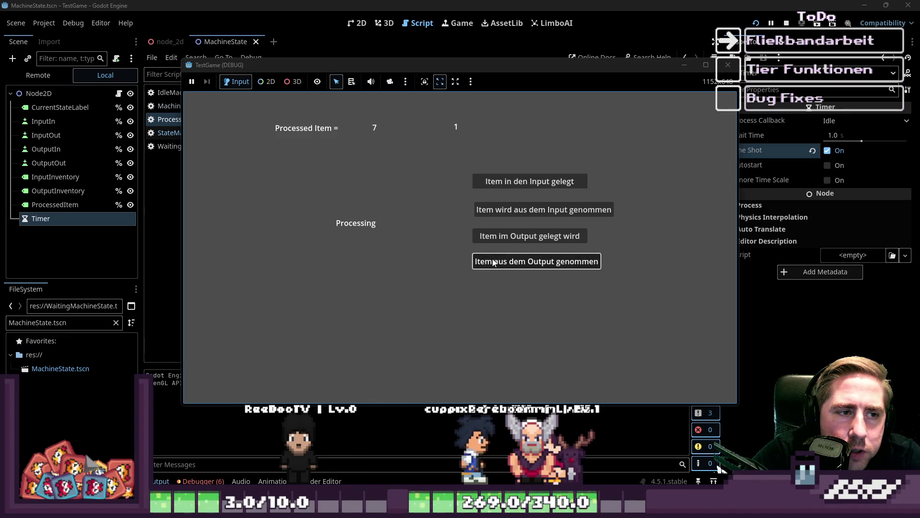
{"action": "left_click", "coordinate": [494, 262]}
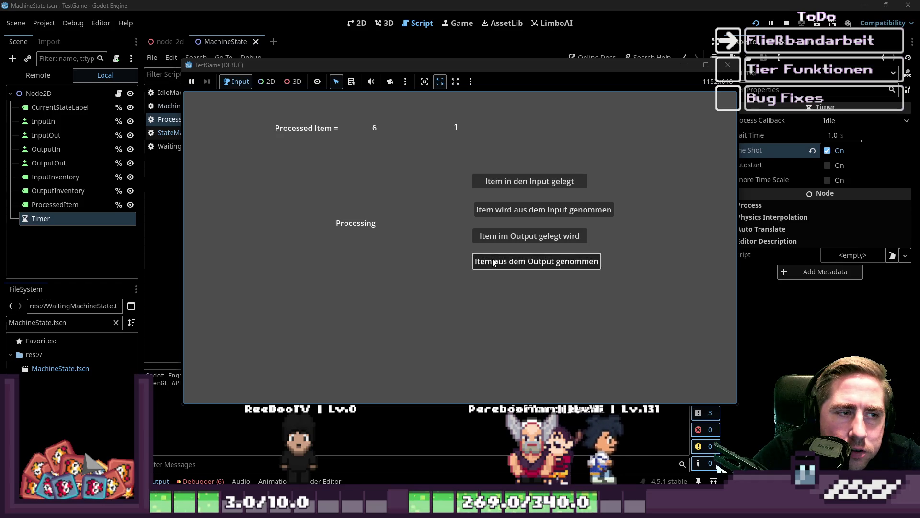
{"action": "left_click", "coordinate": [494, 263]}
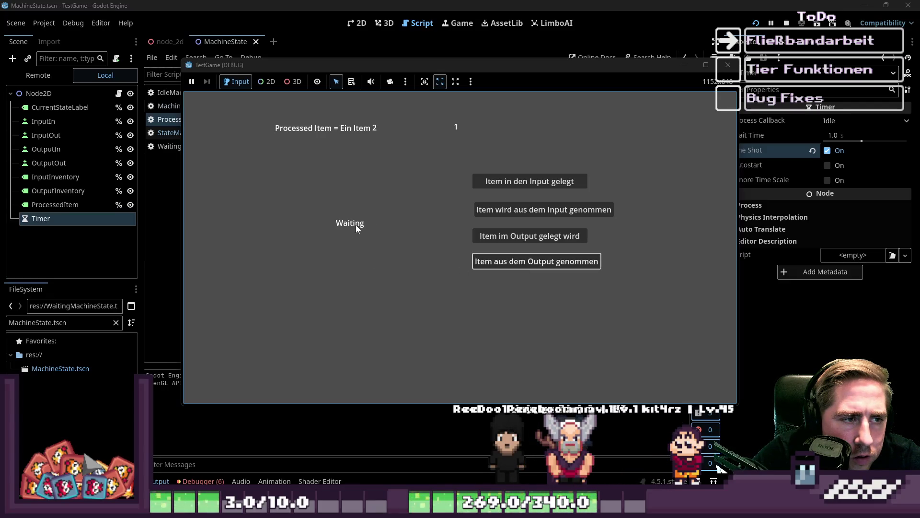
{"action": "left_click", "coordinate": [501, 266]}
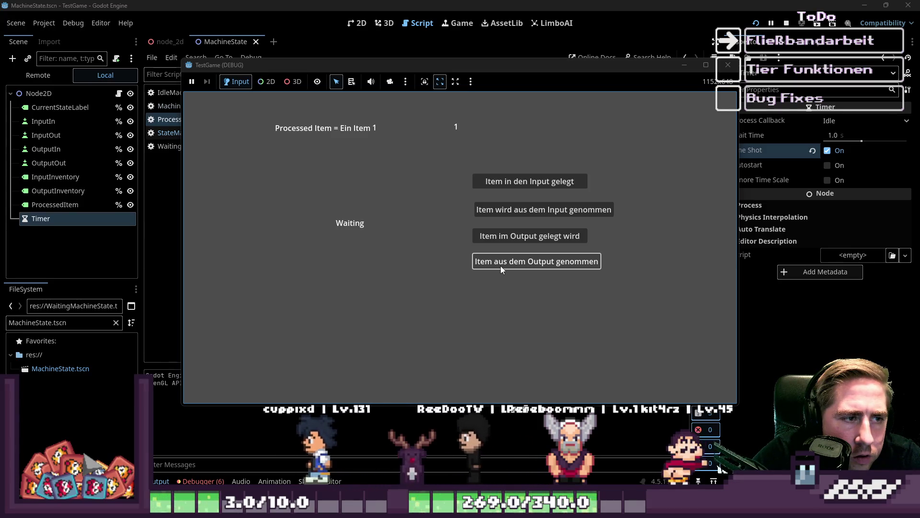
{"action": "left_click", "coordinate": [500, 265]}
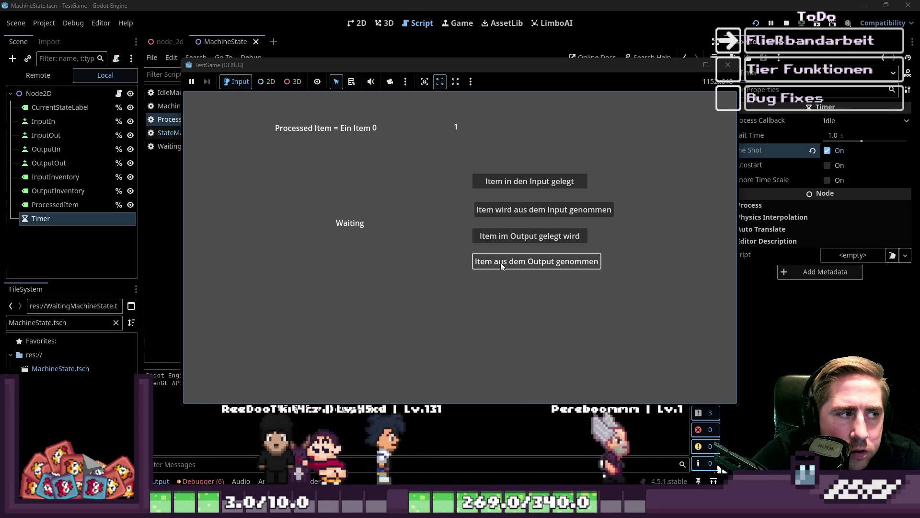
{"action": "left_click", "coordinate": [728, 65]}
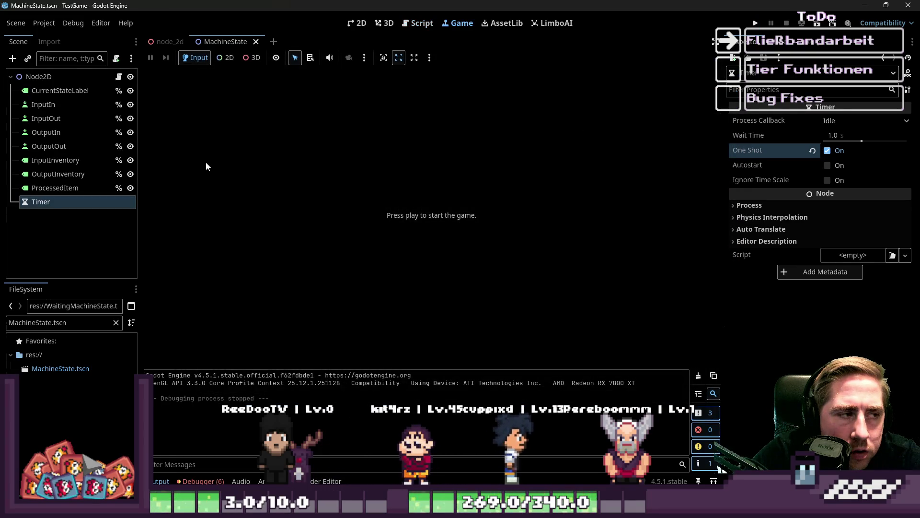
Open the StateMachine.gd script in the Script editor
{"action": "left_click", "coordinate": [83, 78]}
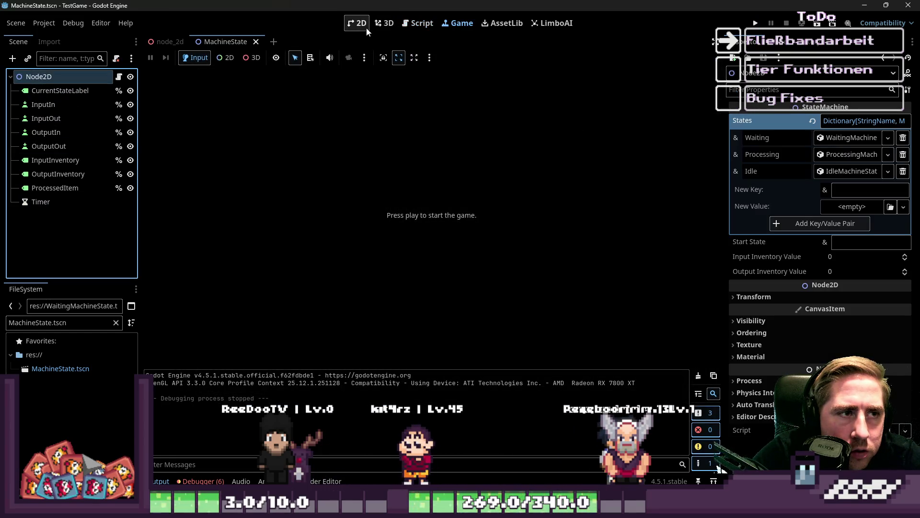
{"action": "left_click", "coordinate": [367, 27]}
{"action": "left_click", "coordinate": [407, 23]}
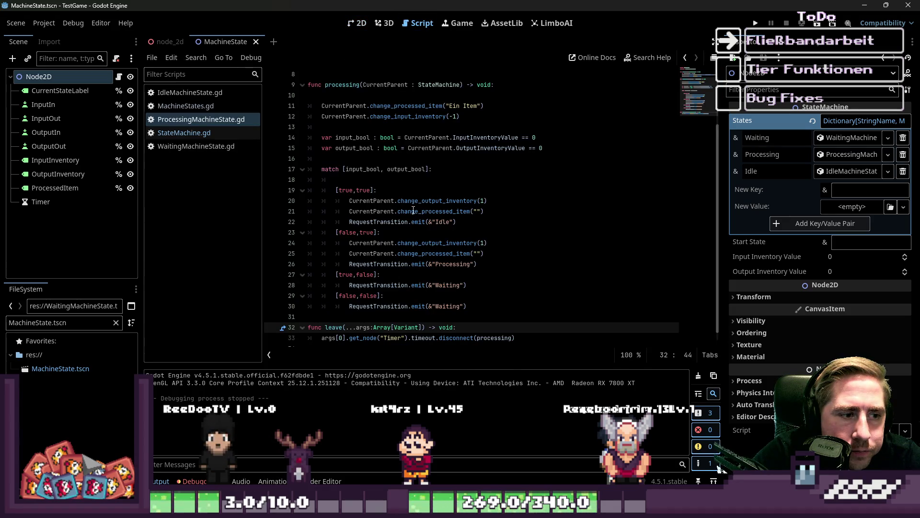
{"action": "scroll", "coordinate": [413, 210], "scroll_direction": "down", "scroll_amount": 3}
{"action": "left_click", "coordinate": [201, 132]}
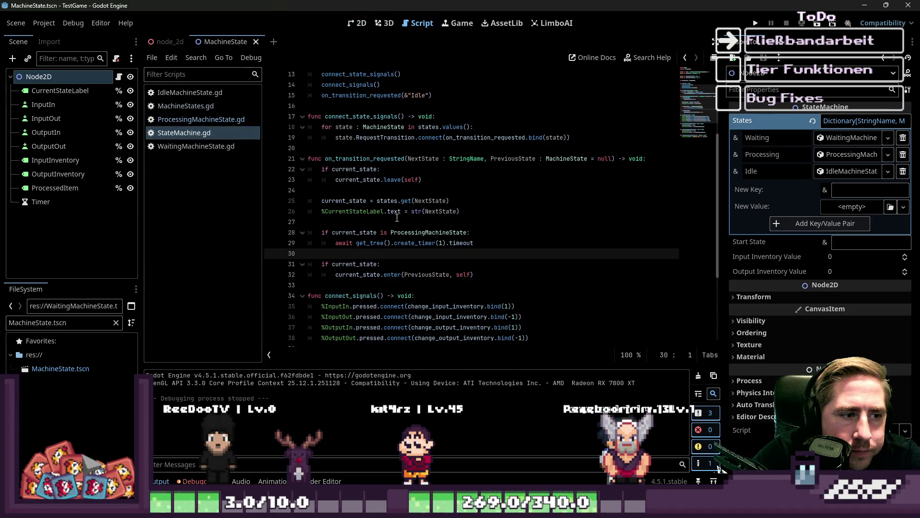
Delete the 'if current_state is ProcessingMachineState' await lines and run the game
{"action": "left_click", "coordinate": [426, 220]}
{"action": "left_click", "coordinate": [479, 244], "text": "shift"}
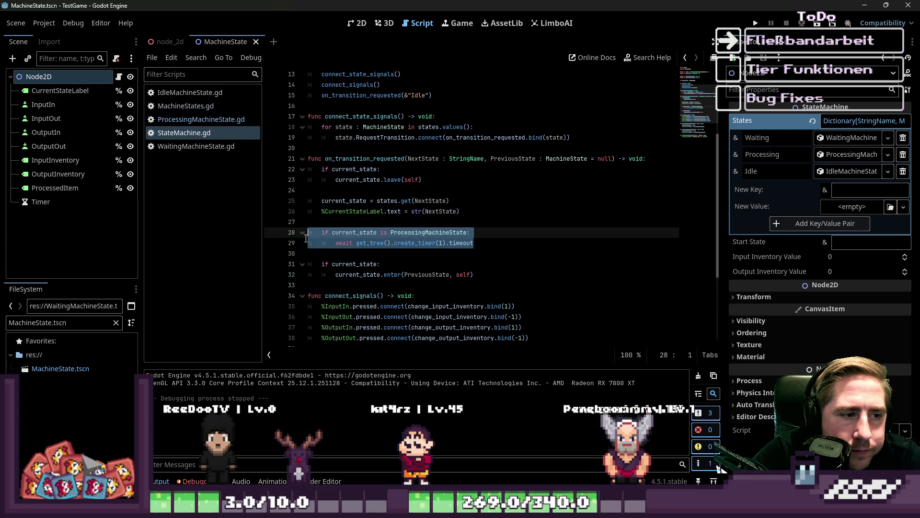
{"action": "key", "text": "BackSpace"}
{"action": "key", "text": "BackSpace"}
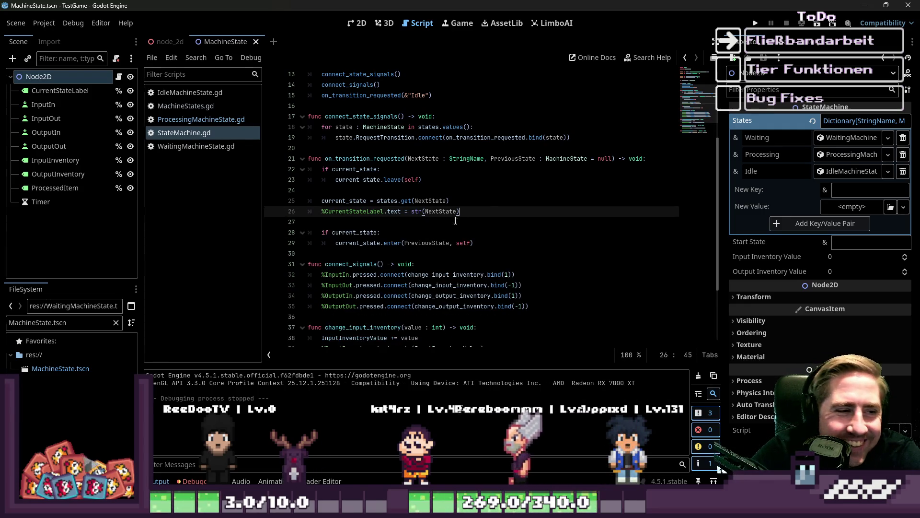
{"action": "key", "text": "Up"}
{"action": "key", "text": "Up"}
{"action": "left_click", "coordinate": [756, 25]}
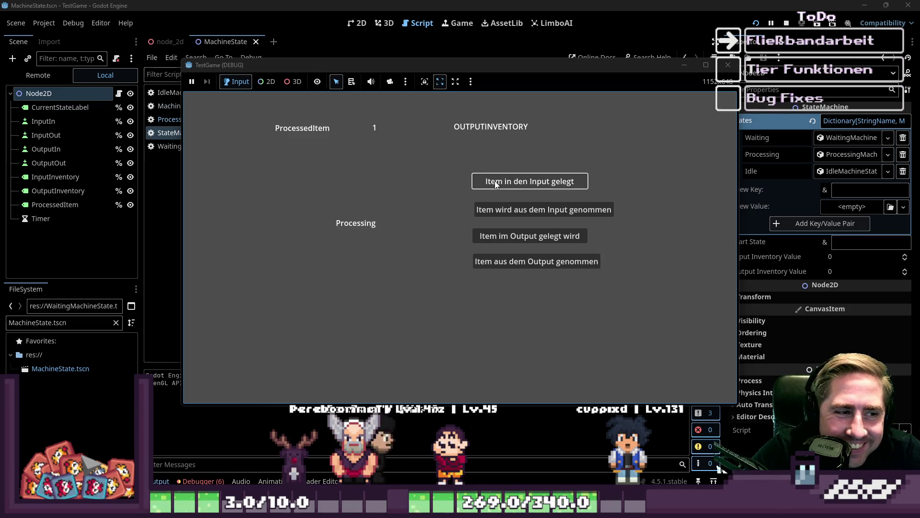
Put one item into the input, remove it from the output, then bring the editor forward
{"action": "left_click", "coordinate": [495, 183]}
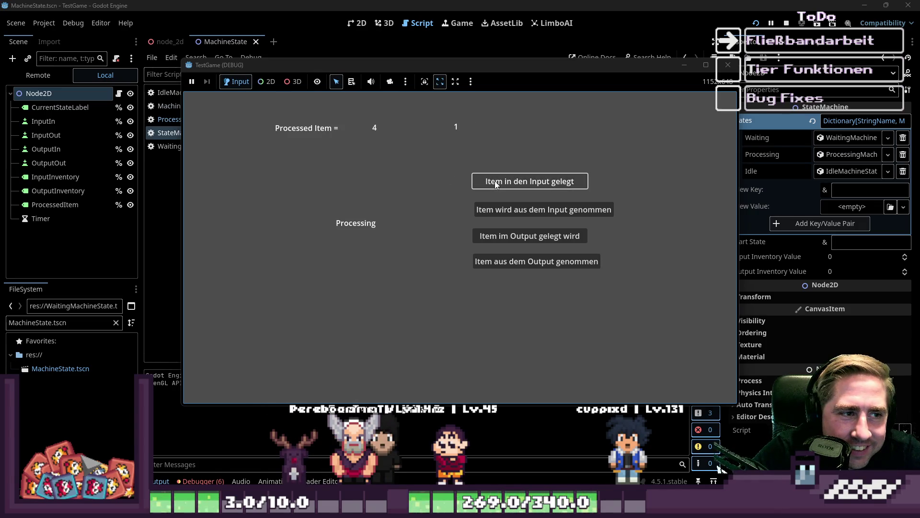
{"action": "left_click", "coordinate": [494, 261]}
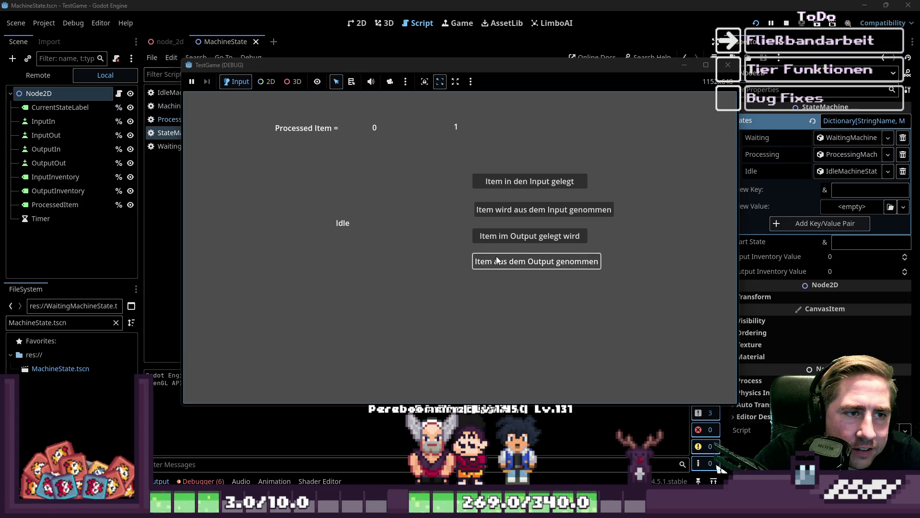
{"action": "left_click", "coordinate": [497, 260]}
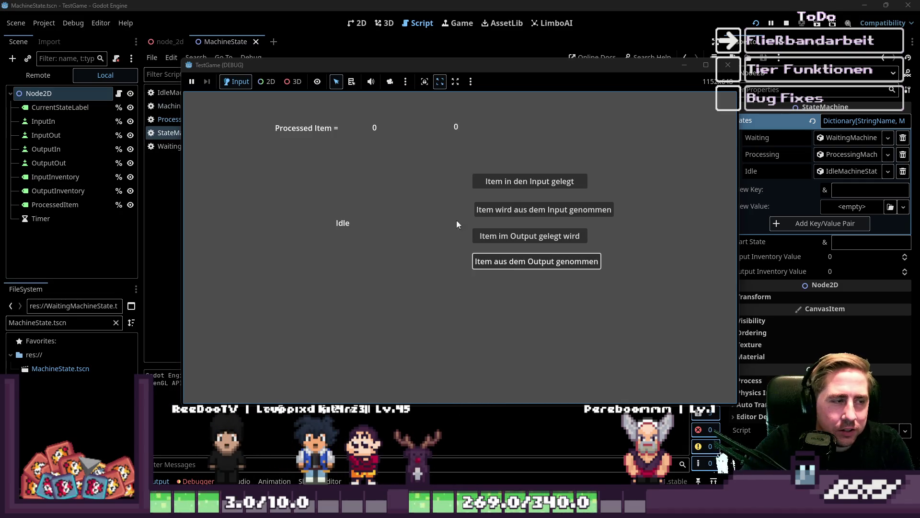
{"action": "left_click", "coordinate": [206, 4]}
{"action": "scroll", "coordinate": [437, 252], "scroll_direction": "down", "scroll_amount": 2}
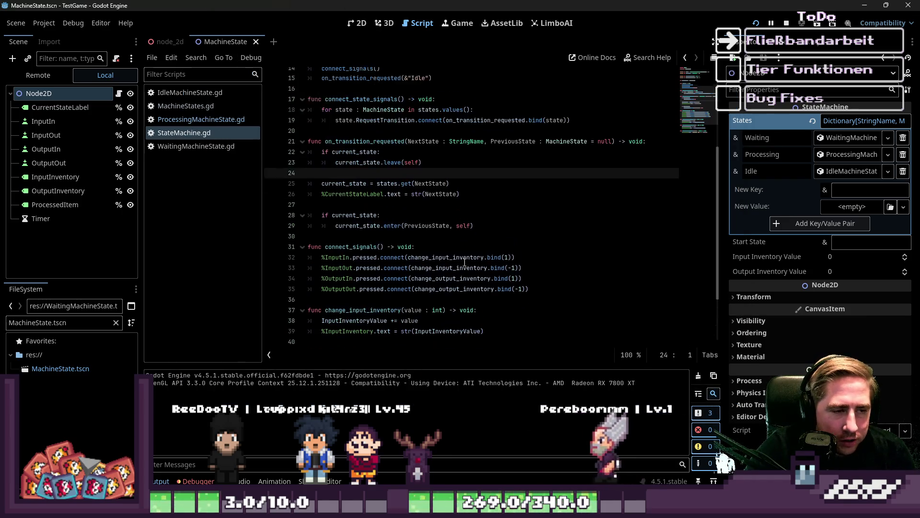
{"action": "mouse_move", "coordinate": [473, 212]}
{"action": "left_mouse_down"}
{"action": "mouse_move", "coordinate": [336, 158]}
{"action": "mouse_move", "coordinate": [335, 212]}
{"action": "mouse_move", "coordinate": [352, 157]}
{"action": "left_mouse_up"}
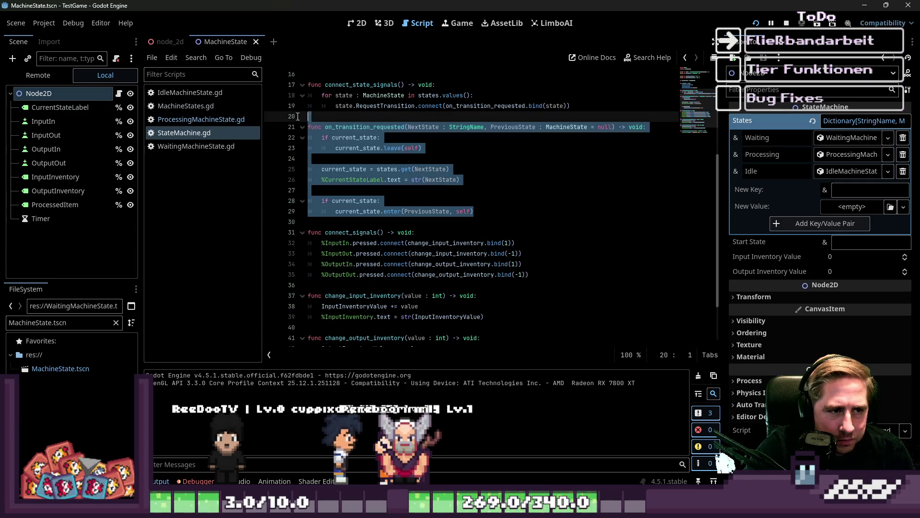
{"action": "left_click", "coordinate": [383, 169]}
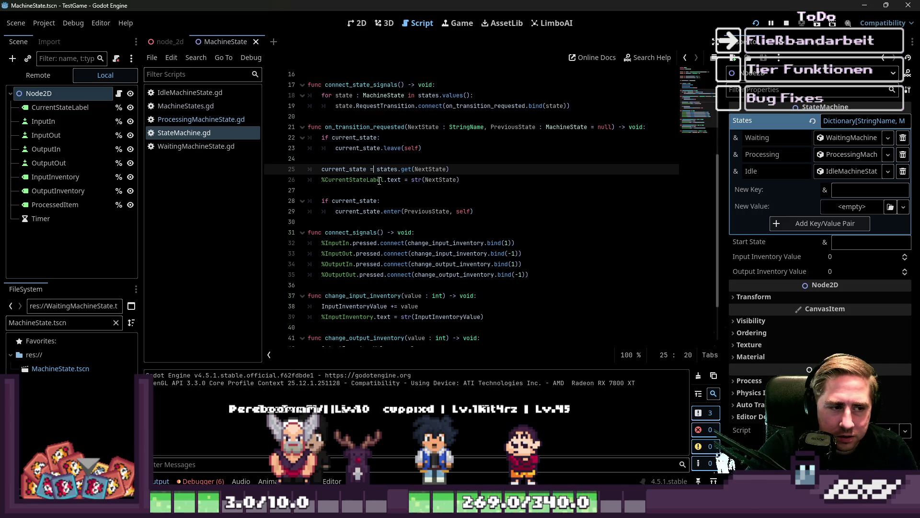
{"action": "scroll", "coordinate": [431, 230], "scroll_direction": "down", "scroll_amount": 2}
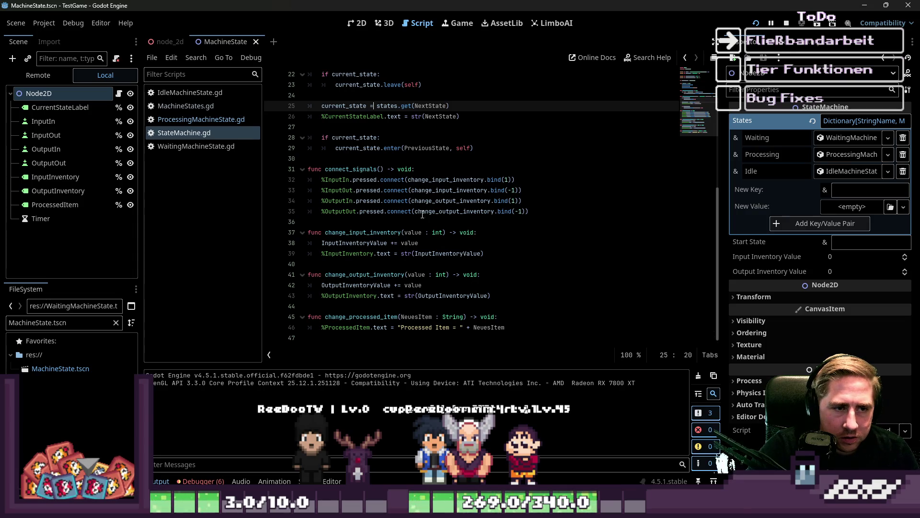
{"action": "left_click", "coordinate": [302, 168]}
{"action": "left_click", "coordinate": [302, 190]}
{"action": "left_click", "coordinate": [302, 211]}
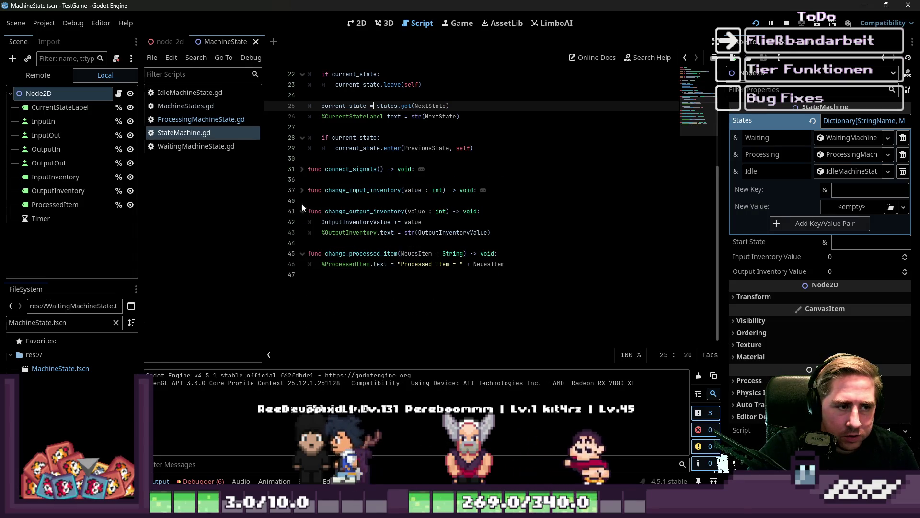
{"action": "left_click", "coordinate": [302, 232]}
{"action": "scroll", "coordinate": [349, 276], "scroll_direction": "down", "scroll_amount": 1}
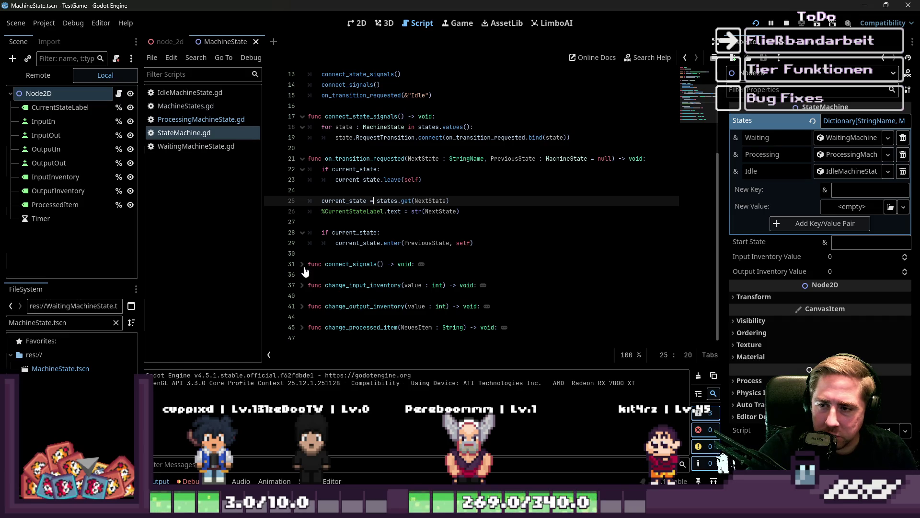
{"action": "left_click", "coordinate": [302, 327]}
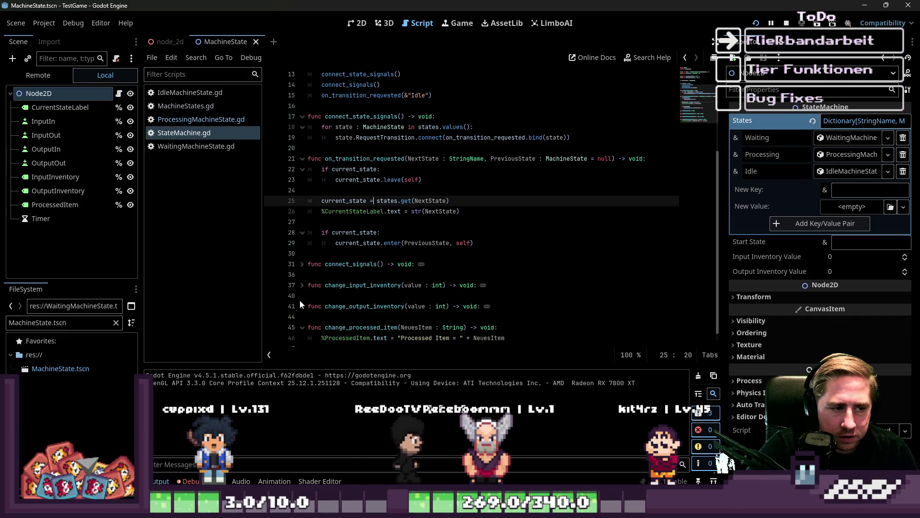
{"action": "scroll", "coordinate": [301, 300], "scroll_direction": "down", "scroll_amount": 1}
{"action": "left_click", "coordinate": [302, 295]}
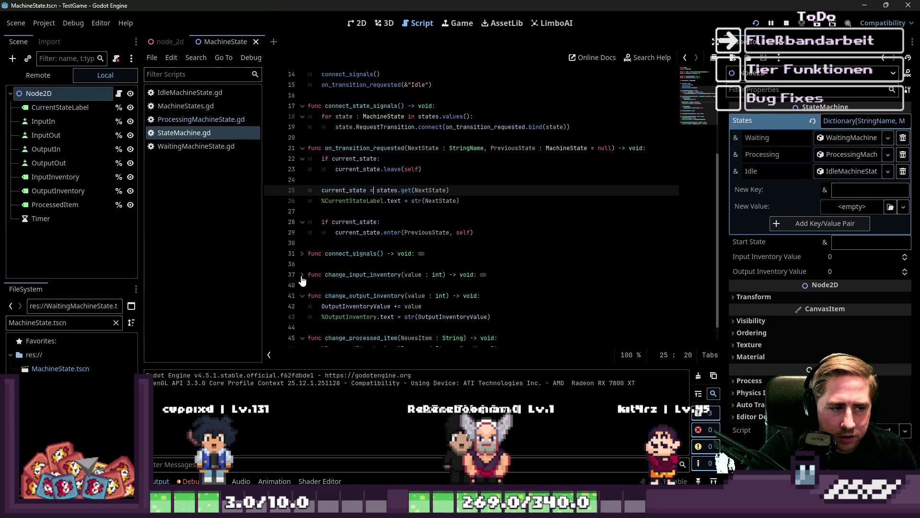
{"action": "left_click", "coordinate": [301, 274]}
{"action": "left_click", "coordinate": [302, 253]}
{"action": "scroll", "coordinate": [335, 216], "scroll_direction": "down", "scroll_amount": 3}
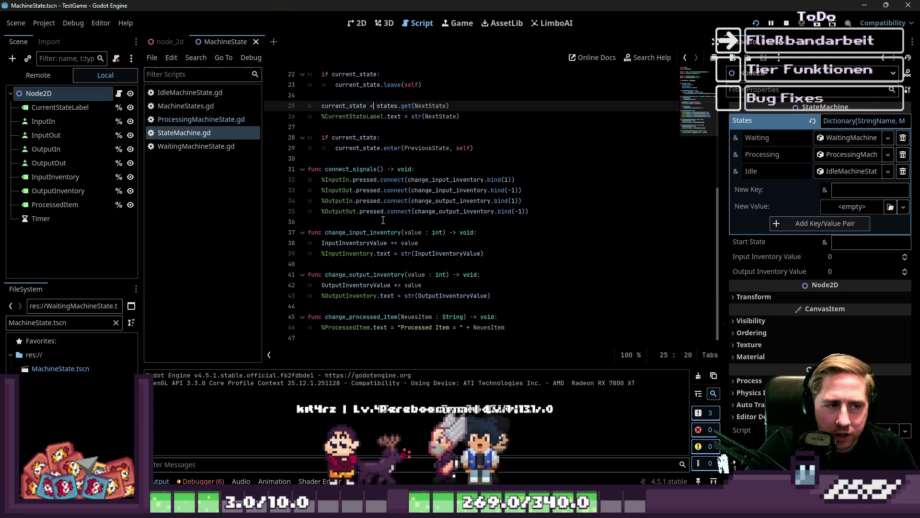
{"action": "left_click", "coordinate": [319, 137]}
{"action": "scroll", "coordinate": [319, 137], "scroll_direction": "up", "scroll_amount": 2}
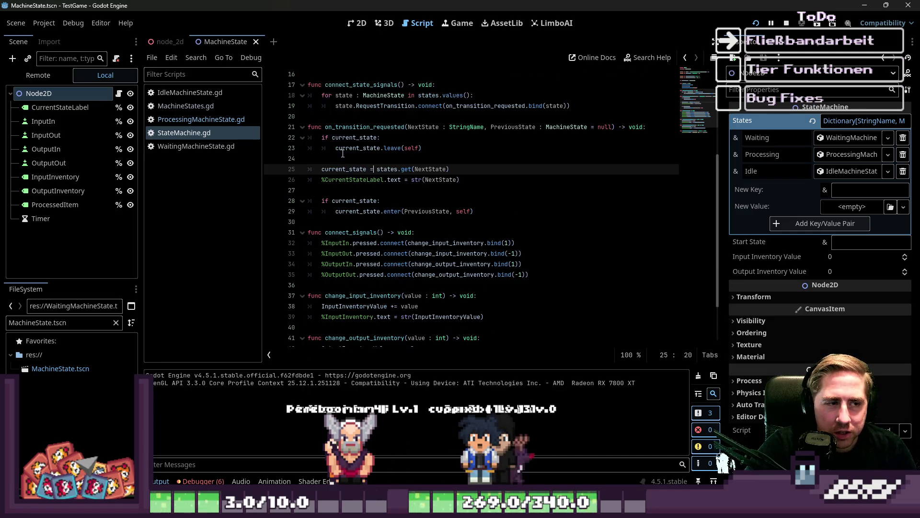
{"action": "left_click", "coordinate": [341, 161]}
{"action": "left_click", "coordinate": [342, 179]}
{"action": "left_click", "coordinate": [342, 190]}
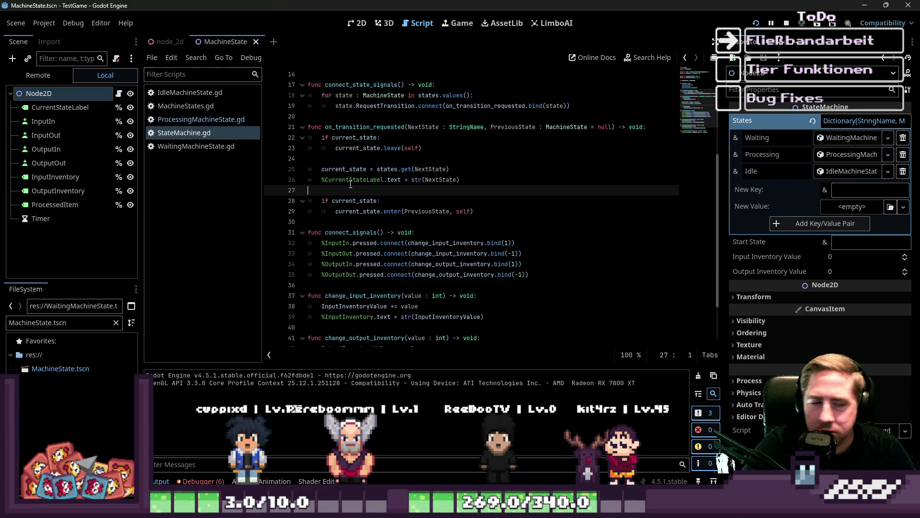
{"action": "left_click_drag", "start_coordinate": [366, 211], "coordinate": [474, 211]}
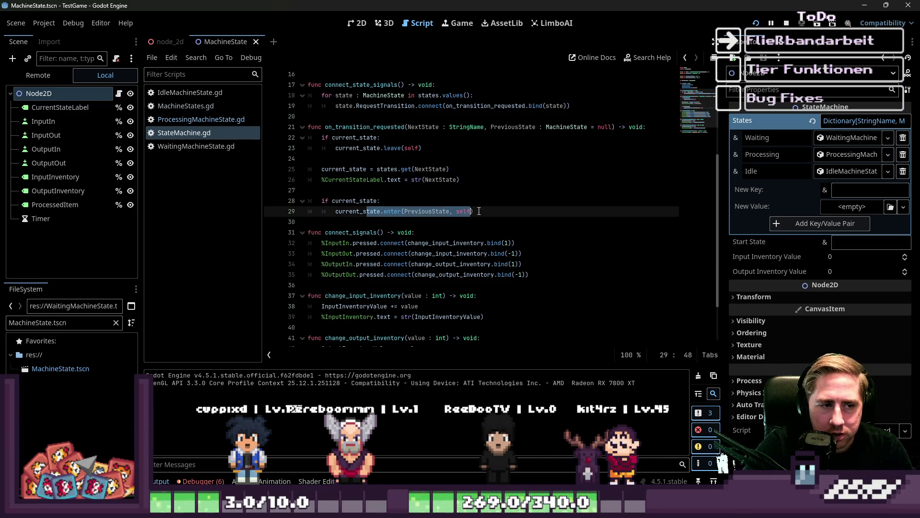
{"action": "left_click", "coordinate": [506, 215]}
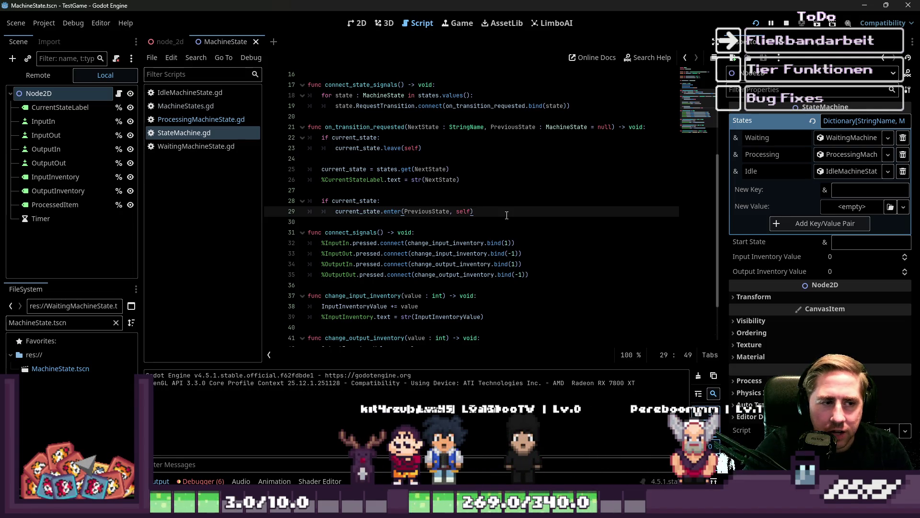
{"action": "left_click", "coordinate": [381, 181]}
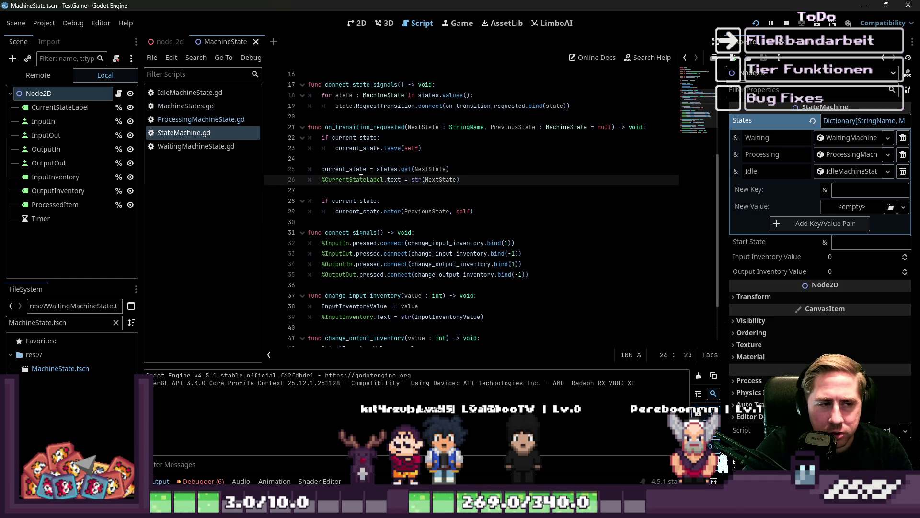
{"action": "left_click_drag", "start_coordinate": [361, 170], "coordinate": [426, 170]}
{"action": "left_click", "coordinate": [410, 190]}
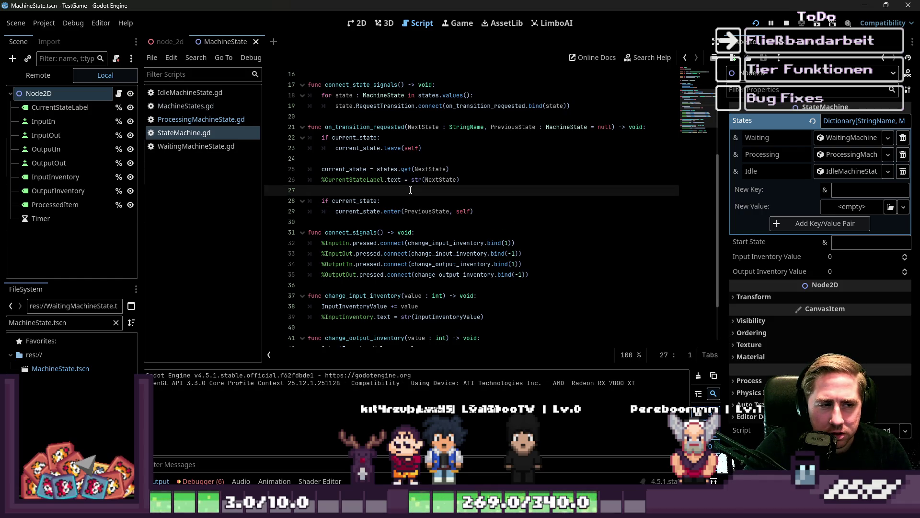
{"action": "left_click", "coordinate": [396, 211]}
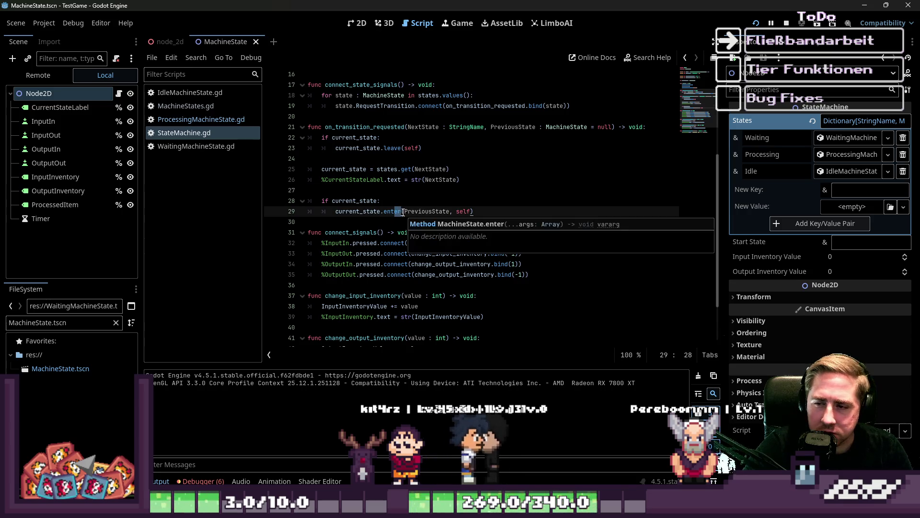
{"action": "key", "text": "Up"}
{"action": "key", "text": "Up"}
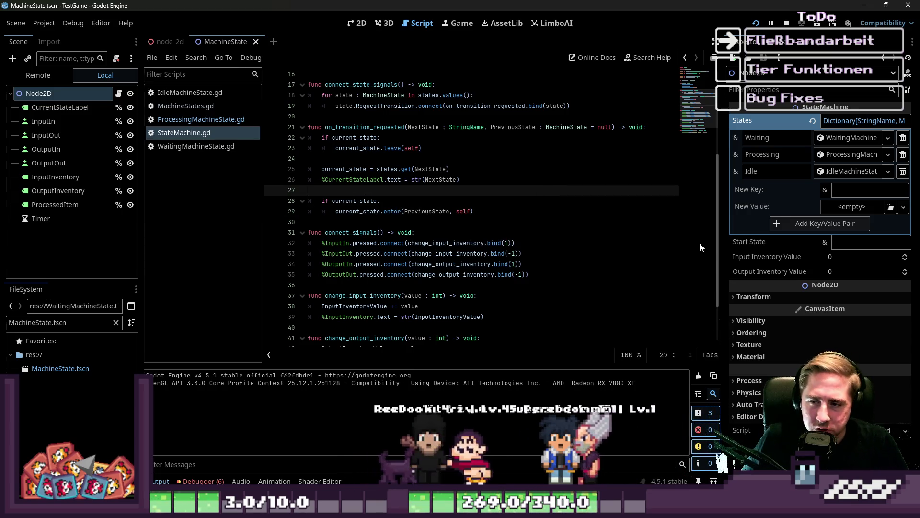